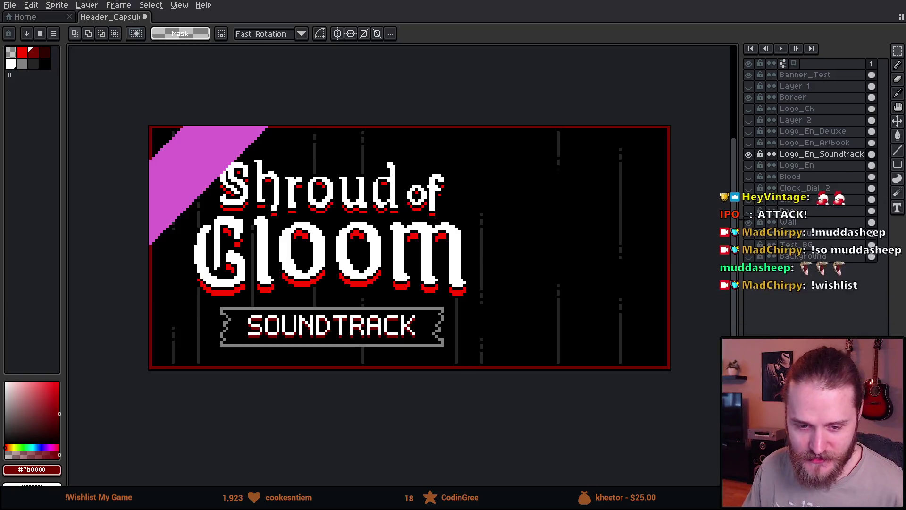
- Inspect the logo up close, then show the bricks layer and hide the black background
{"action": "scroll", "coordinate": [390, 324], "scroll_direction": "down", "scroll_amount": 1}
{"action": "scroll", "coordinate": [392, 319], "scroll_direction": "up", "scroll_amount": 1}
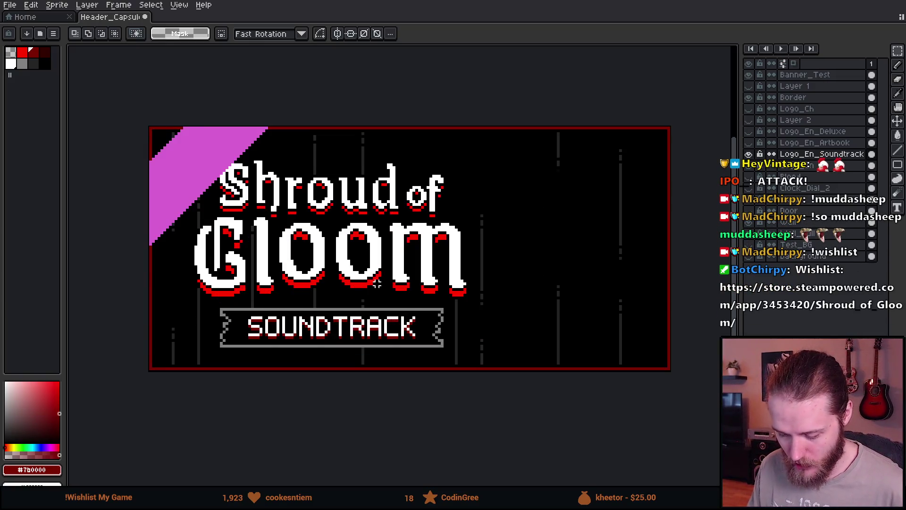
{"action": "scroll", "coordinate": [377, 283], "scroll_direction": "up", "scroll_amount": 1}
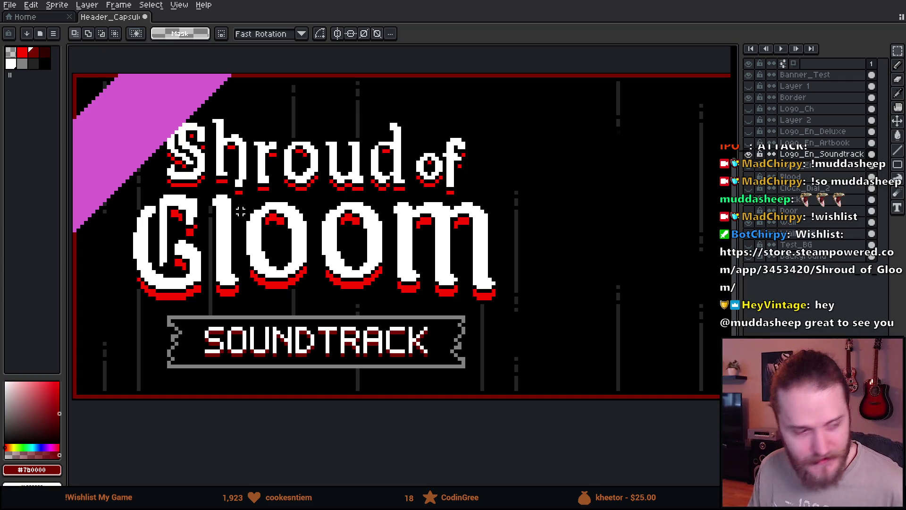
{"action": "scroll", "coordinate": [250, 213], "scroll_direction": "down", "scroll_amount": 1}
{"action": "scroll", "coordinate": [260, 217], "scroll_direction": "up", "scroll_amount": 1}
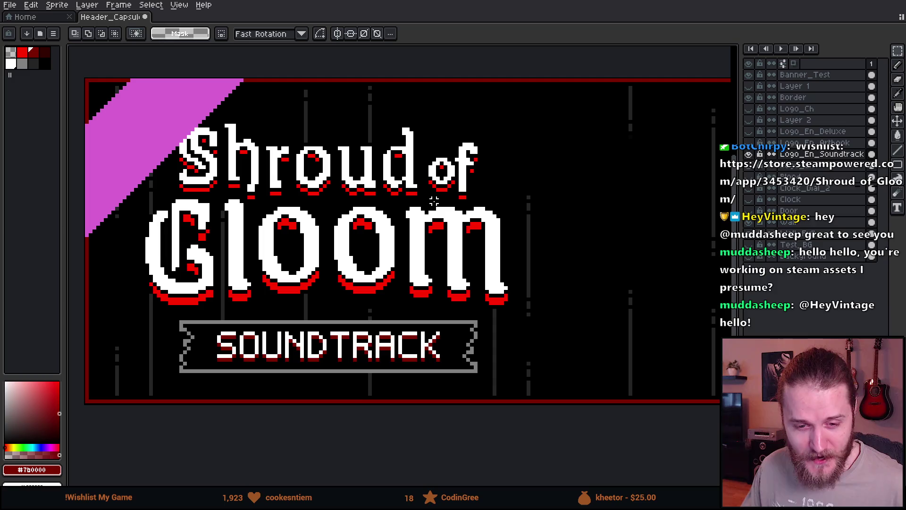
{"action": "scroll", "coordinate": [430, 255], "scroll_direction": "down", "scroll_amount": 1}
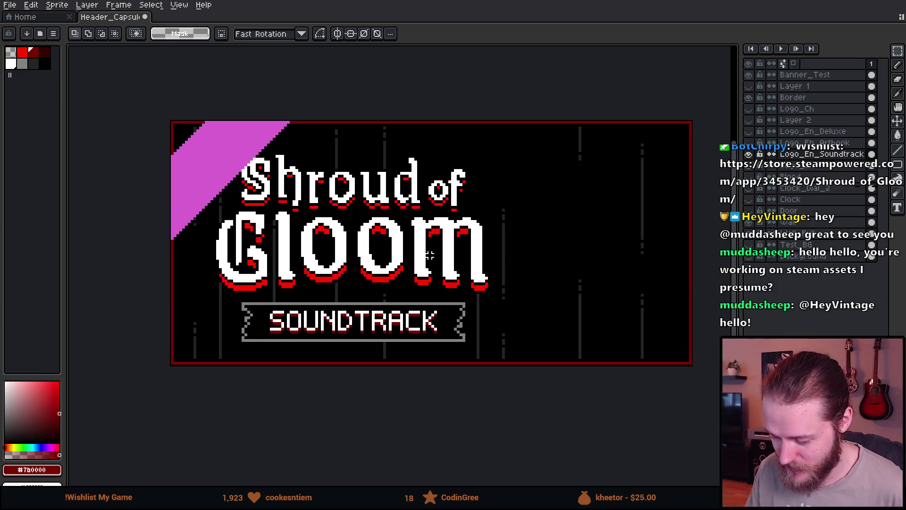
{"action": "left_click_drag", "start_coordinate": [464, 264], "coordinate": [449, 272]}
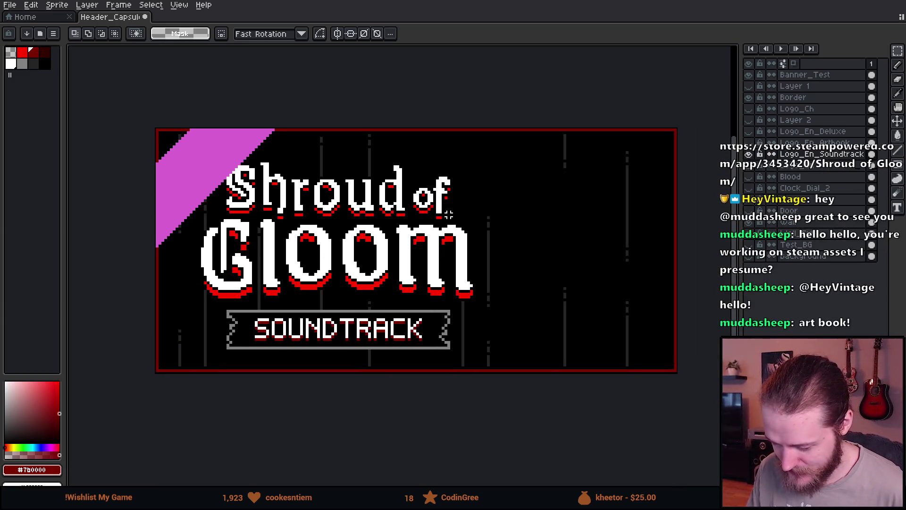
{"action": "scroll", "coordinate": [345, 259], "scroll_direction": "up", "scroll_amount": 3}
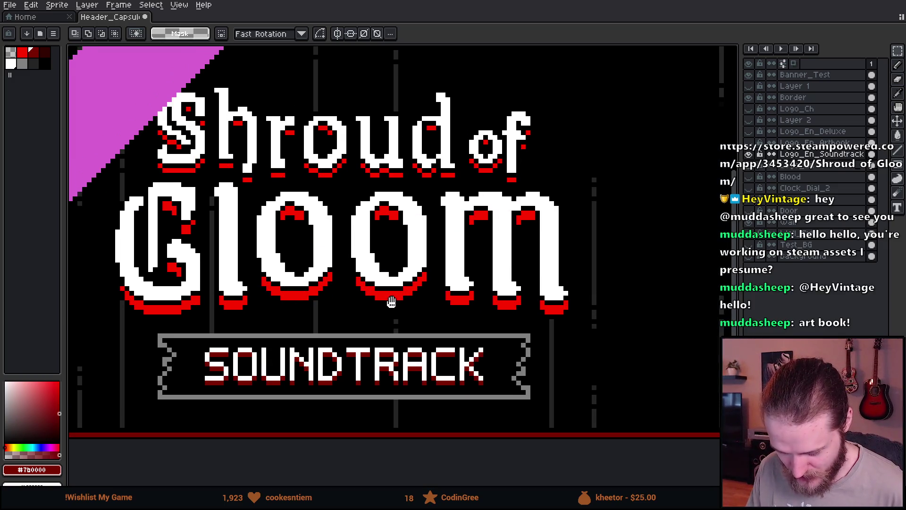
{"action": "scroll", "coordinate": [392, 320], "scroll_direction": "down", "scroll_amount": 1}
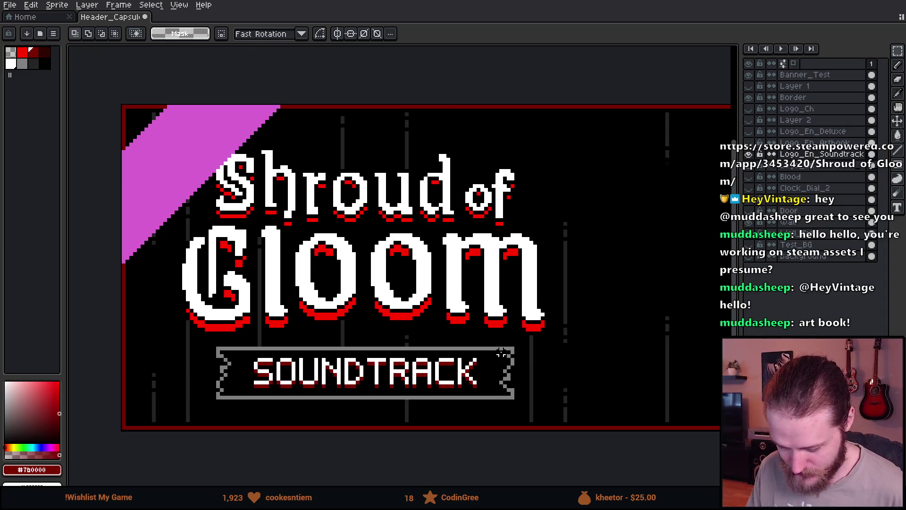
{"action": "mouse_move", "coordinate": [502, 350]}
{"action": "left_mouse_down"}
{"action": "mouse_move", "coordinate": [372, 354]}
{"action": "mouse_move", "coordinate": [430, 338]}
{"action": "mouse_move", "coordinate": [500, 348]}
{"action": "left_mouse_up"}
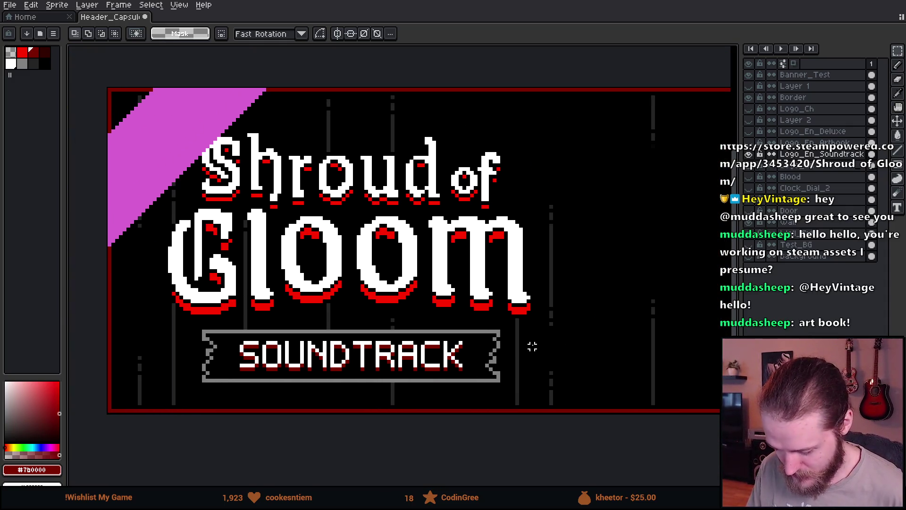
{"action": "scroll", "coordinate": [532, 345], "scroll_direction": "down", "scroll_amount": 3}
{"action": "scroll", "coordinate": [532, 345], "scroll_direction": "up", "scroll_amount": 2}
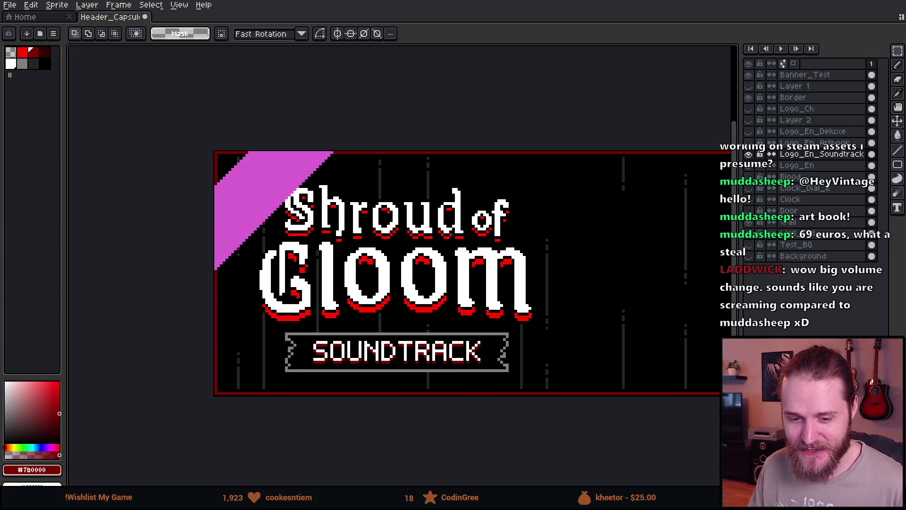
{"action": "scroll", "coordinate": [410, 218], "scroll_direction": "down", "scroll_amount": 2}
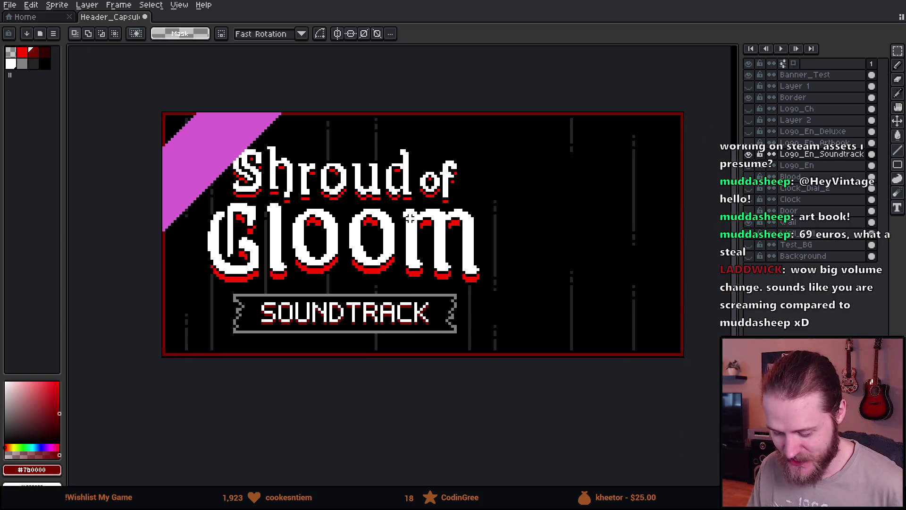
{"action": "scroll", "coordinate": [387, 196], "scroll_direction": "up", "scroll_amount": 1}
{"action": "left_click_drag", "start_coordinate": [295, 141], "coordinate": [254, 106]}
{"action": "scroll", "coordinate": [255, 106], "scroll_direction": "down", "scroll_amount": 1}
{"action": "scroll", "coordinate": [284, 142], "scroll_direction": "up", "scroll_amount": 1}
{"action": "left_click_drag", "start_coordinate": [305, 163], "coordinate": [329, 176]}
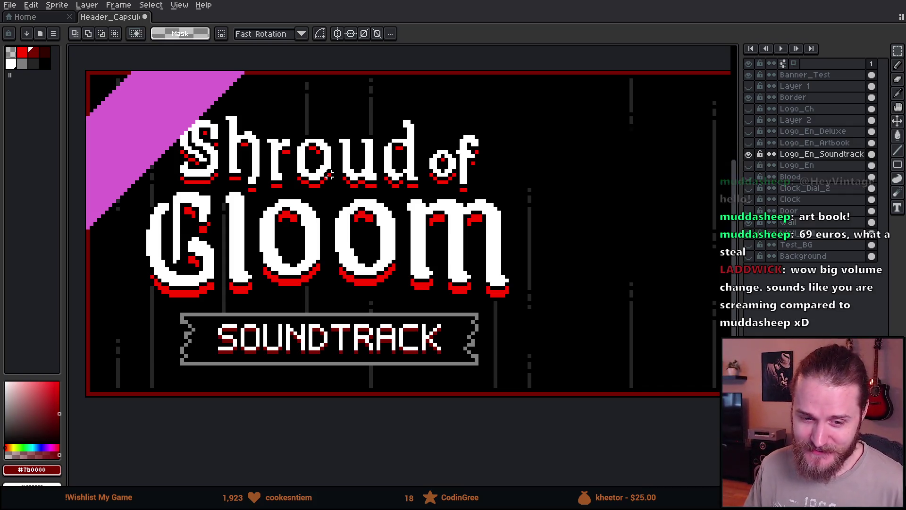
{"action": "mouse_move", "coordinate": [448, 223]}
{"action": "left_mouse_down"}
{"action": "mouse_move", "coordinate": [335, 227]}
{"action": "mouse_move", "coordinate": [416, 231]}
{"action": "left_mouse_up"}
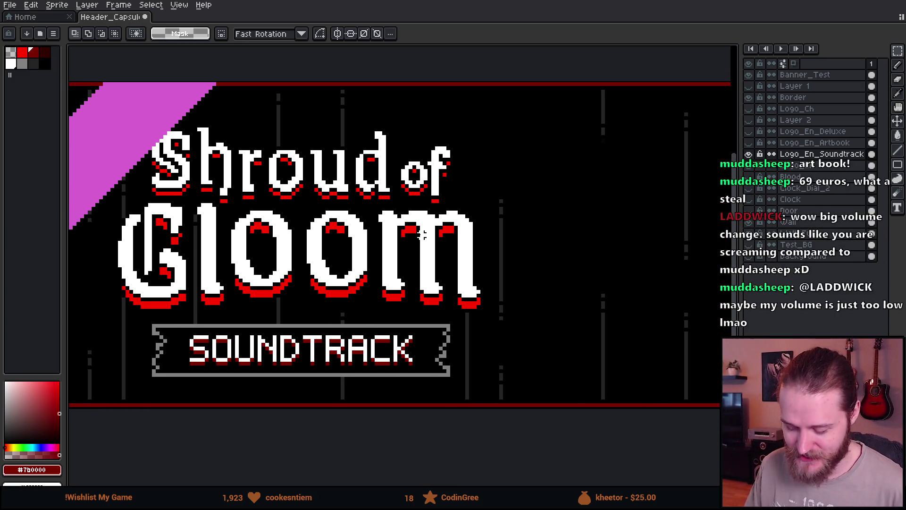
{"action": "scroll", "coordinate": [417, 232], "scroll_direction": "down", "scroll_amount": 1}
{"action": "scroll", "coordinate": [417, 232], "scroll_direction": "up", "scroll_amount": 1}
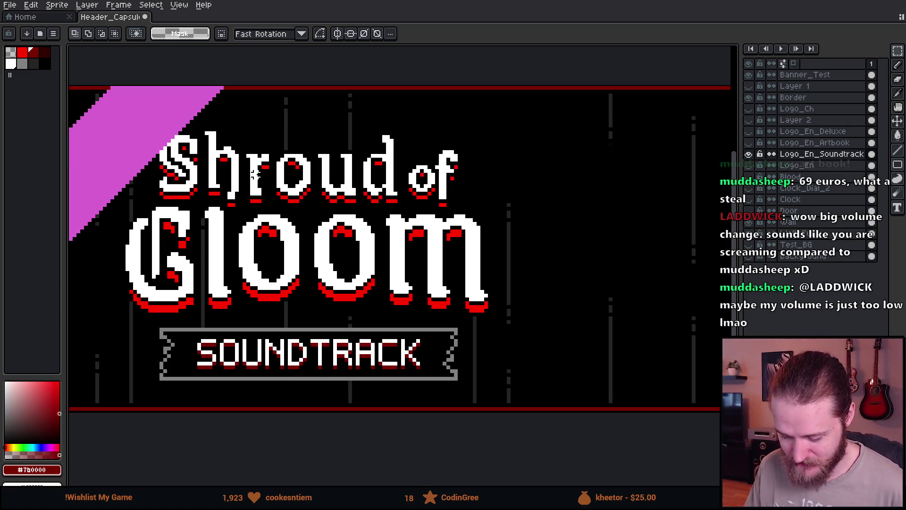
{"action": "left_click", "coordinate": [750, 222]}
{"action": "left_click", "coordinate": [755, 236]}
- Outline the logo selection twice in black on all eight sides, then box the dark circle
{"action": "left_click", "coordinate": [635, 148], "text": "alt"}
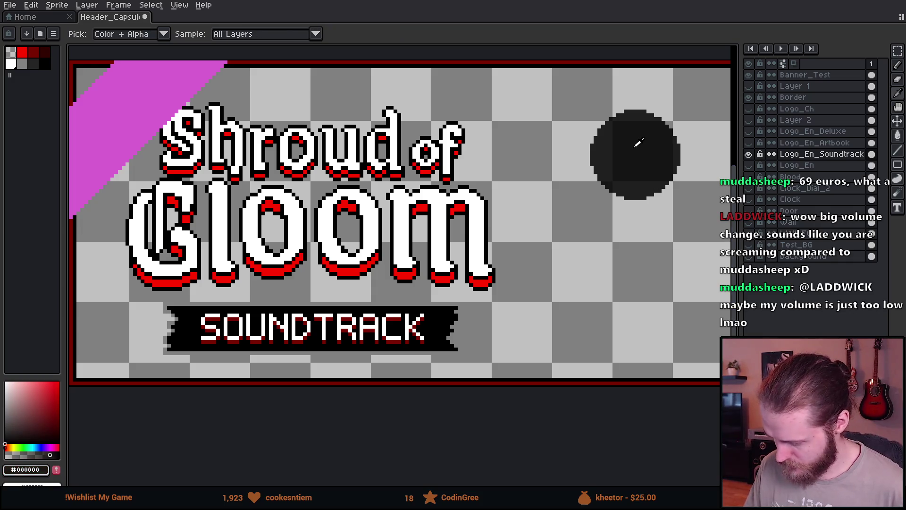
{"action": "mouse_move", "coordinate": [550, 70]}
{"action": "left_mouse_down"}
{"action": "mouse_move", "coordinate": [131, 314]}
{"action": "mouse_move", "coordinate": [101, 372]}
{"action": "left_mouse_up"}
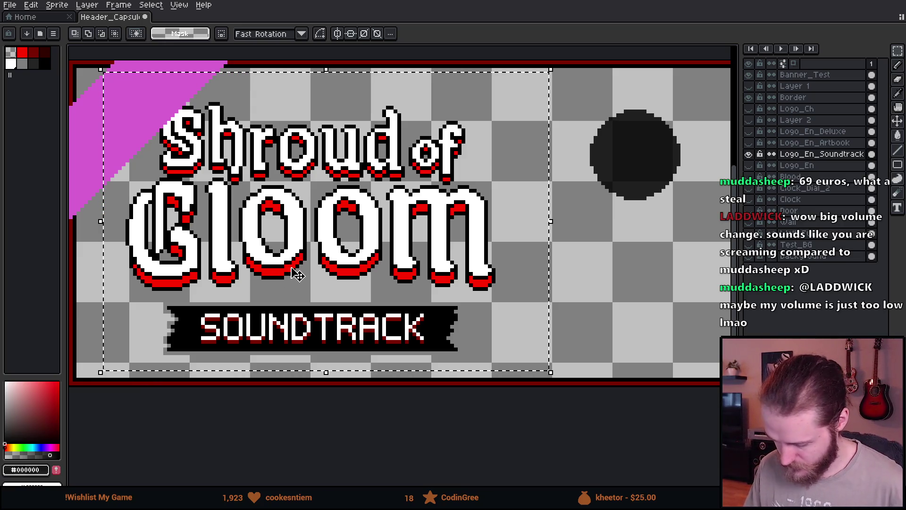
{"action": "key", "text": "shift+o"}
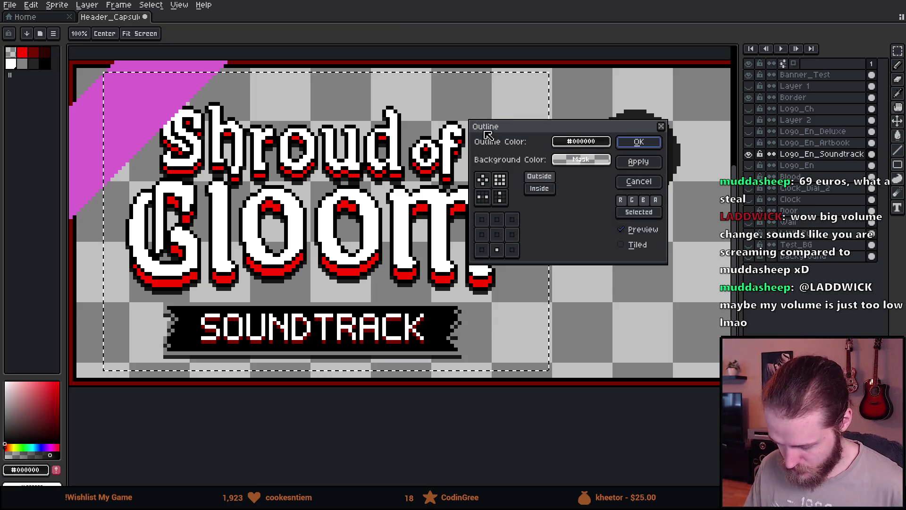
{"action": "left_click", "coordinate": [500, 179]}
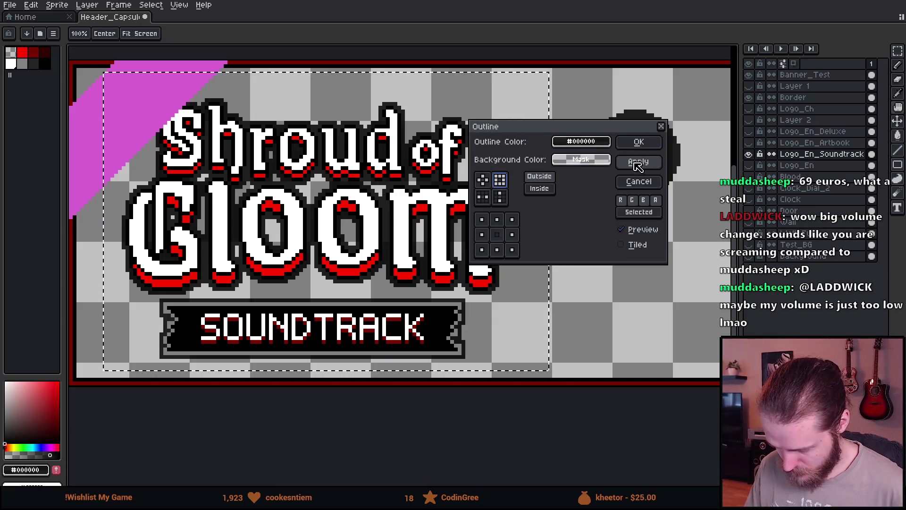
{"action": "left_click", "coordinate": [639, 142]}
{"action": "key", "text": "shift+o"}
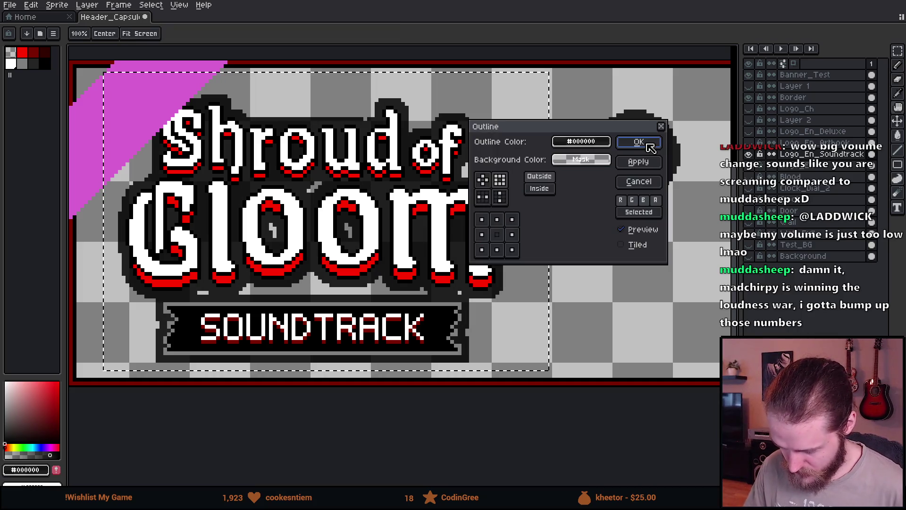
{"action": "left_click", "coordinate": [641, 142]}
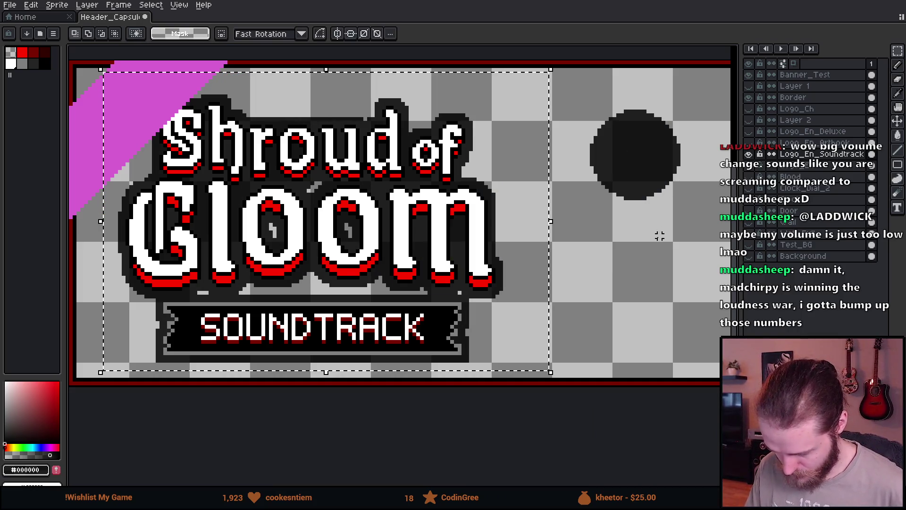
{"action": "key", "text": "ctrl+d"}
{"action": "mouse_move", "coordinate": [550, 98]}
{"action": "left_mouse_down"}
{"action": "mouse_move", "coordinate": [713, 247]}
{"action": "mouse_move", "coordinate": [551, 251]}
{"action": "left_mouse_up"}
- Delete the dark circle and show and select the Logo_En_Artbook layer
{"action": "key", "text": "Delete"}
{"action": "scroll", "coordinate": [547, 246], "scroll_direction": "down", "scroll_amount": 2}
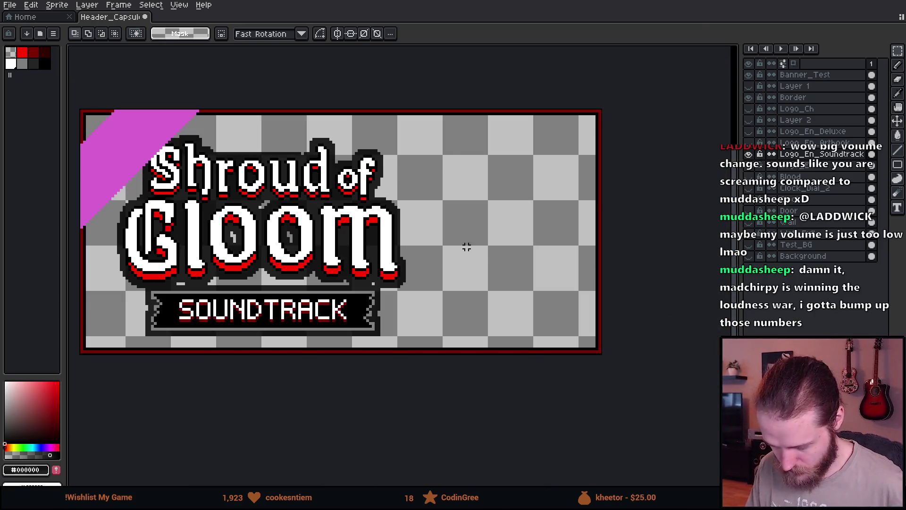
{"action": "scroll", "coordinate": [515, 258], "scroll_direction": "up", "scroll_amount": 1}
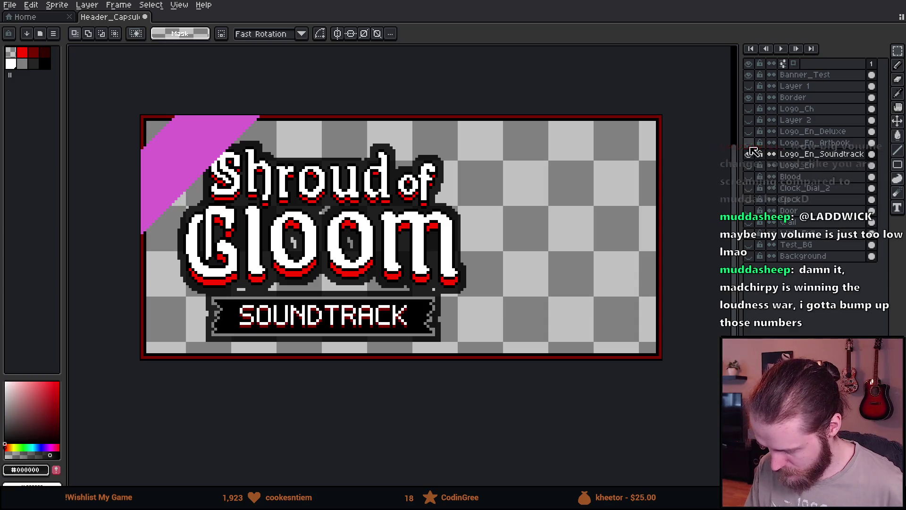
{"action": "left_click", "coordinate": [749, 143]}
{"action": "left_click", "coordinate": [806, 142]}
- Shift the artbook logo slightly up and compare it by toggling its visibility
{"action": "scroll", "coordinate": [369, 229], "scroll_direction": "up", "scroll_amount": 1}
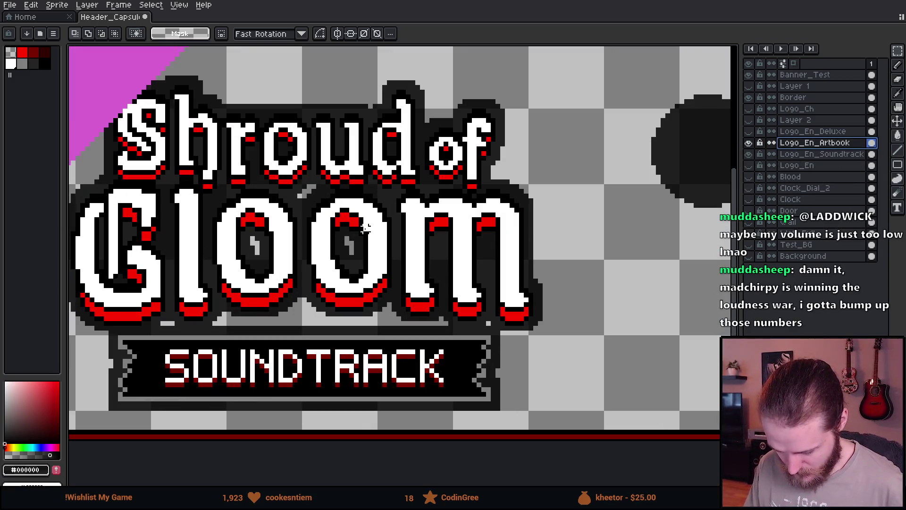
{"action": "key", "text": "v"}
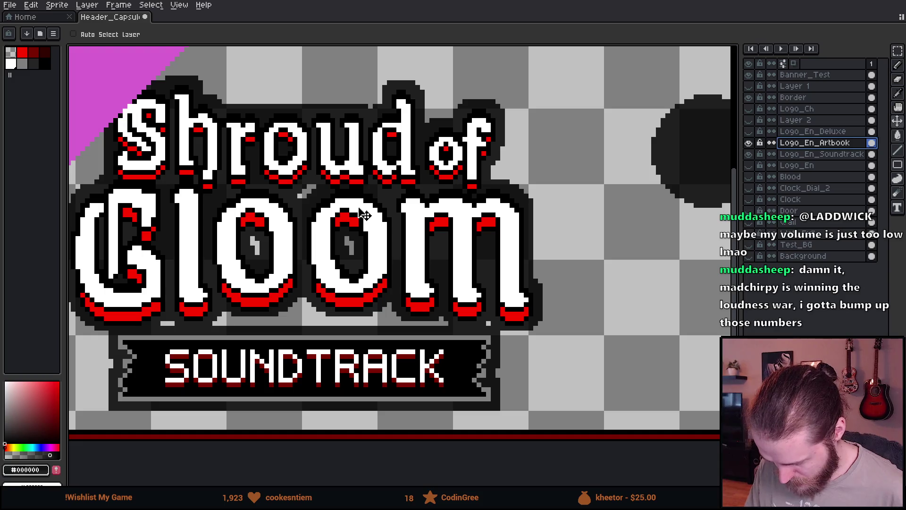
{"action": "left_click_drag", "start_coordinate": [364, 212], "coordinate": [364, 210]}
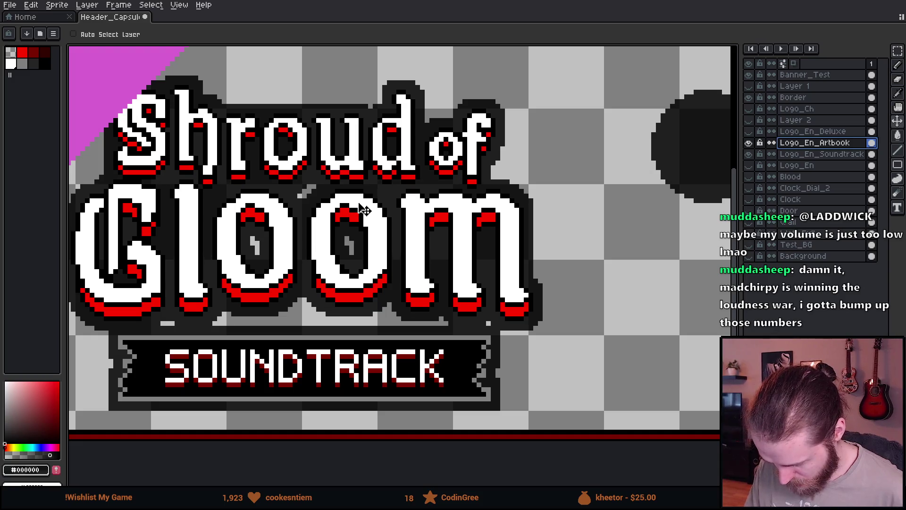
{"action": "left_click", "coordinate": [749, 143]}
{"action": "left_click", "coordinate": [748, 143]}
- Hide the Logo_En_Soundtrack layer and show the Logo_En_Deluxe banner
{"action": "scroll", "coordinate": [565, 189], "scroll_direction": "down", "scroll_amount": 2}
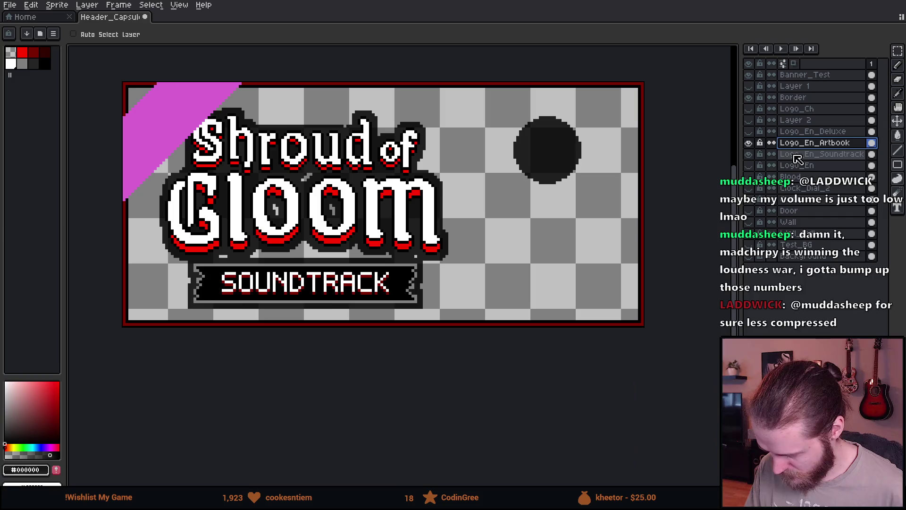
{"action": "left_click", "coordinate": [749, 154]}
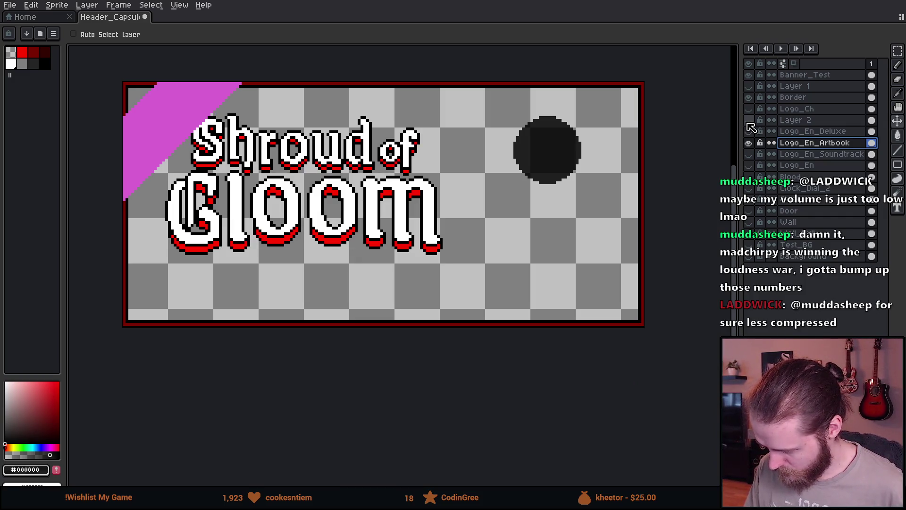
{"action": "left_click", "coordinate": [749, 131]}
{"action": "scroll", "coordinate": [485, 217], "scroll_direction": "up", "scroll_amount": 2}
- Marquee the upper logo area, delete it by mistake, and undo the deletion
{"action": "key", "text": "m"}
{"action": "left_click_drag", "start_coordinate": [248, 94], "coordinate": [657, 205]}
{"action": "key", "text": "Delete"}
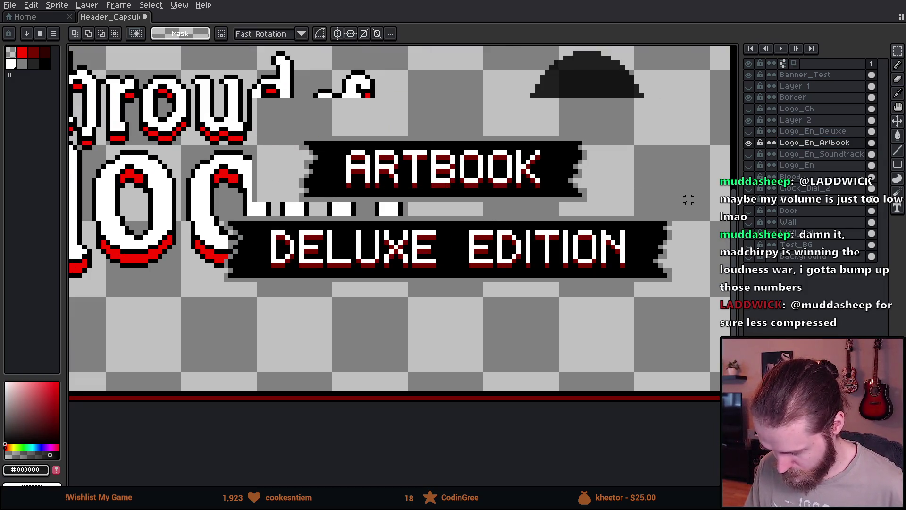
{"action": "key", "text": "ctrl+z"}
- Hide the DELUXE EDITION banner, then drag the Logo_En_Artbook banner below the logo
{"action": "left_click", "coordinate": [828, 121]}
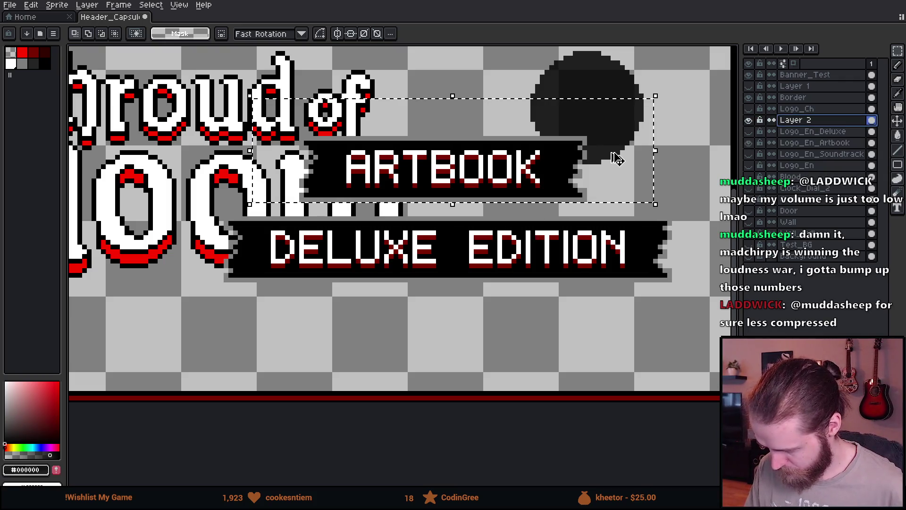
{"action": "left_click", "coordinate": [618, 156]}
{"action": "left_click", "coordinate": [749, 131]}
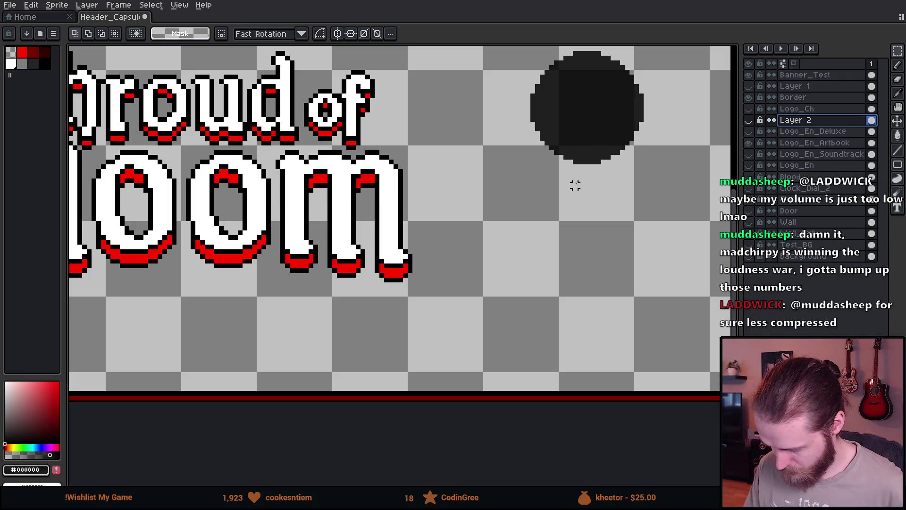
{"action": "scroll", "coordinate": [617, 176], "scroll_direction": "left", "scroll_amount": 4}
{"action": "scroll", "coordinate": [568, 194], "scroll_direction": "down", "scroll_amount": 2}
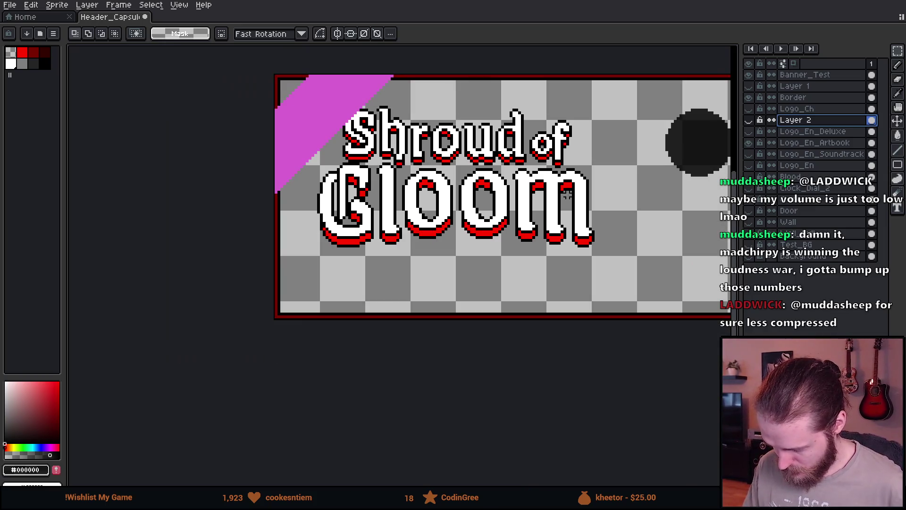
{"action": "left_click", "coordinate": [823, 144]}
{"action": "scroll", "coordinate": [488, 277], "scroll_direction": "up", "scroll_amount": 3}
{"action": "left_click_drag", "start_coordinate": [654, 121], "coordinate": [428, 273]}
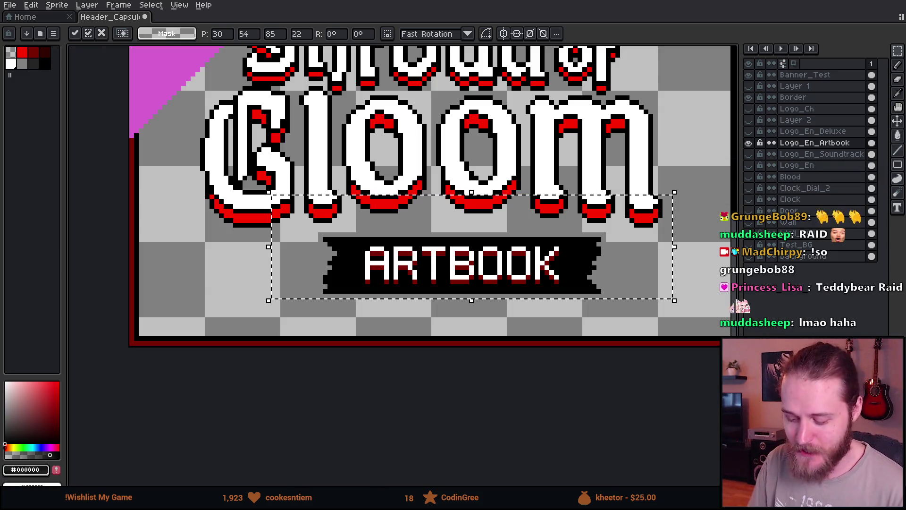
- Scroll the canvas to check the ARTBOOK banner's position beneath the logo
{"action": "scroll", "coordinate": [466, 157], "scroll_direction": "down", "scroll_amount": 1}
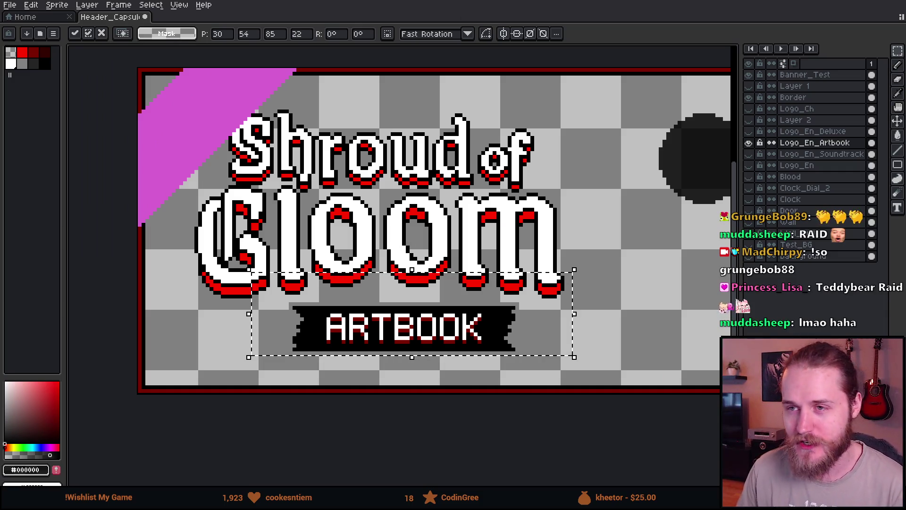
{"action": "scroll", "coordinate": [478, 149], "scroll_direction": "down", "scroll_amount": 1}
{"action": "scroll", "coordinate": [365, 234], "scroll_direction": "up", "scroll_amount": 1}
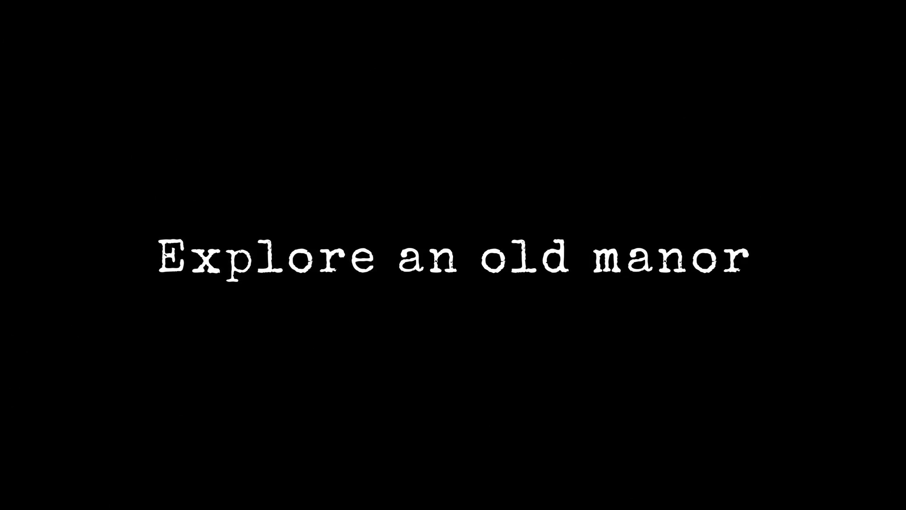
- Review the Shroud of Gloom soundtrack header.jpg in Firefox
{"action": "left_click", "coordinate": [302, 295]}
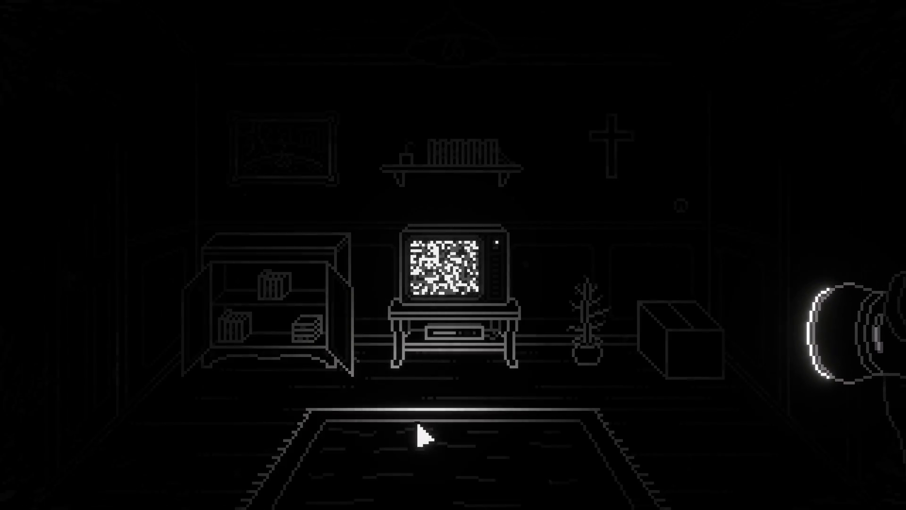
{"action": "left_click", "coordinate": [666, 339]}
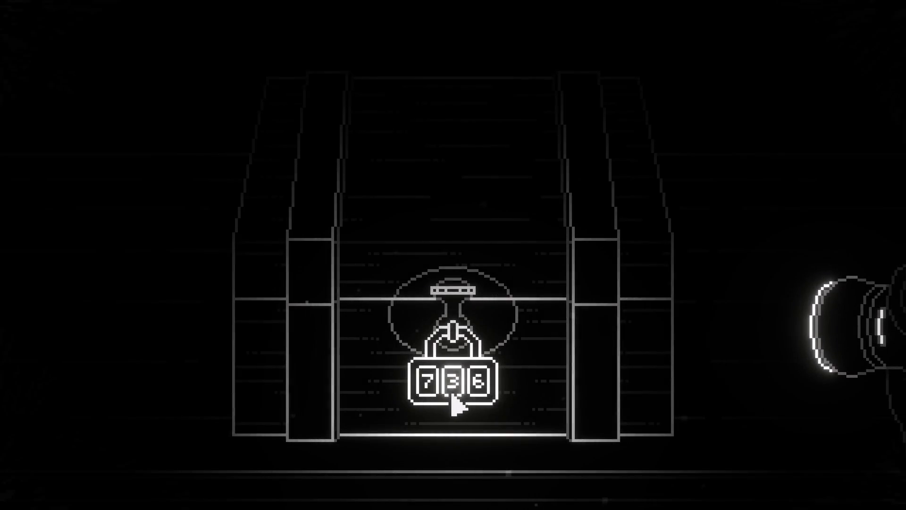
{"action": "left_click", "coordinate": [454, 396]}
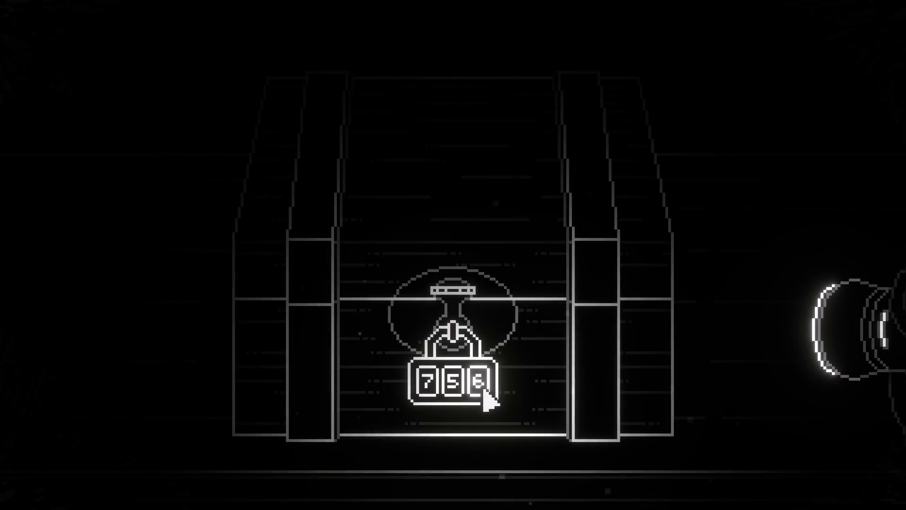
{"action": "left_click", "coordinate": [588, 127]}
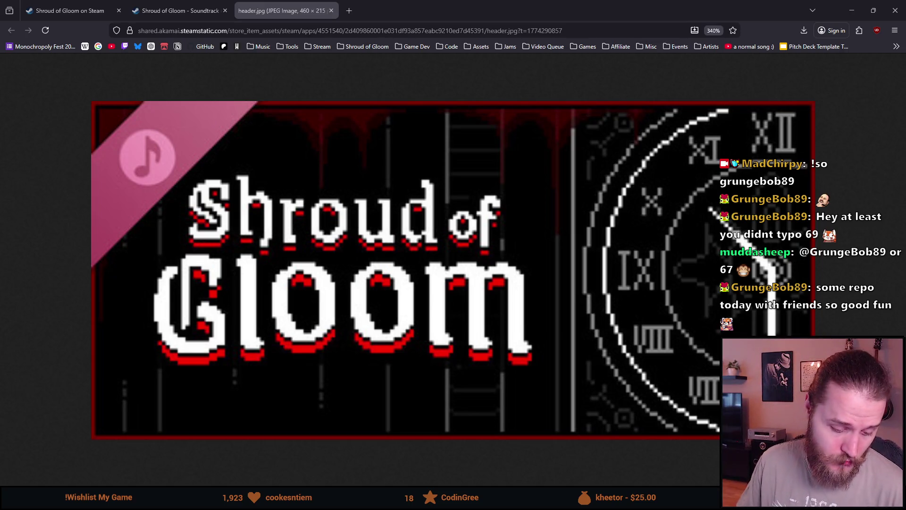
- Return to Aseprite and centre the whole artbook capsule in view
{"action": "key", "text": "alt+Tab"}
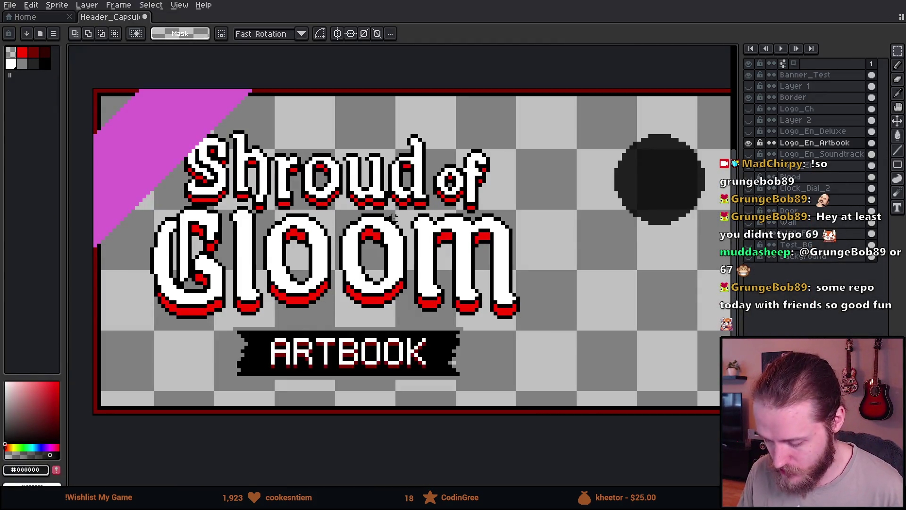
{"action": "scroll", "coordinate": [390, 212], "scroll_direction": "down", "scroll_amount": 4}
{"action": "scroll", "coordinate": [430, 162], "scroll_direction": "up", "scroll_amount": 3}
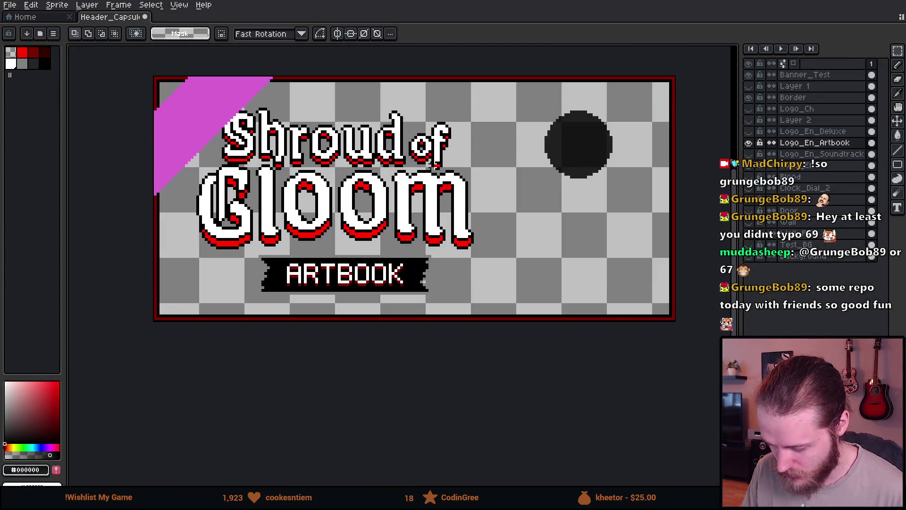
{"action": "left_click_drag", "start_coordinate": [431, 163], "coordinate": [429, 216]}
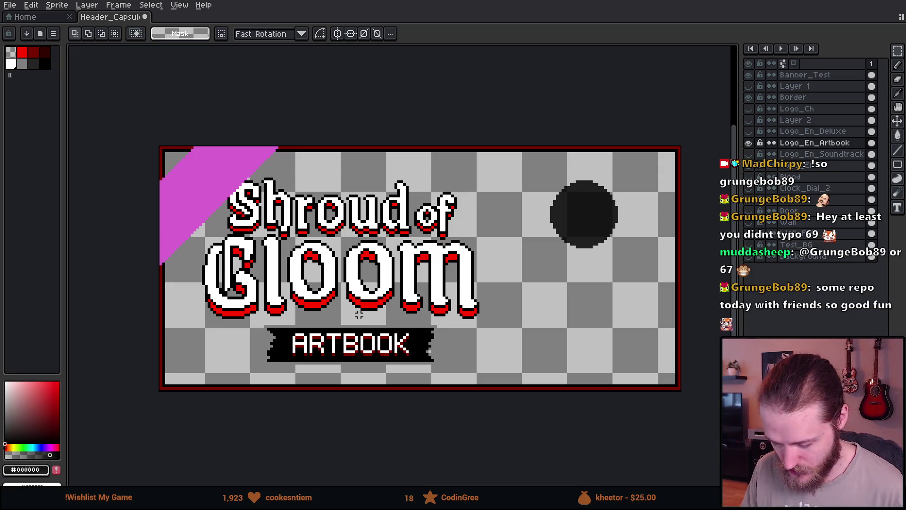
{"action": "scroll", "coordinate": [362, 318], "scroll_direction": "up", "scroll_amount": 4}
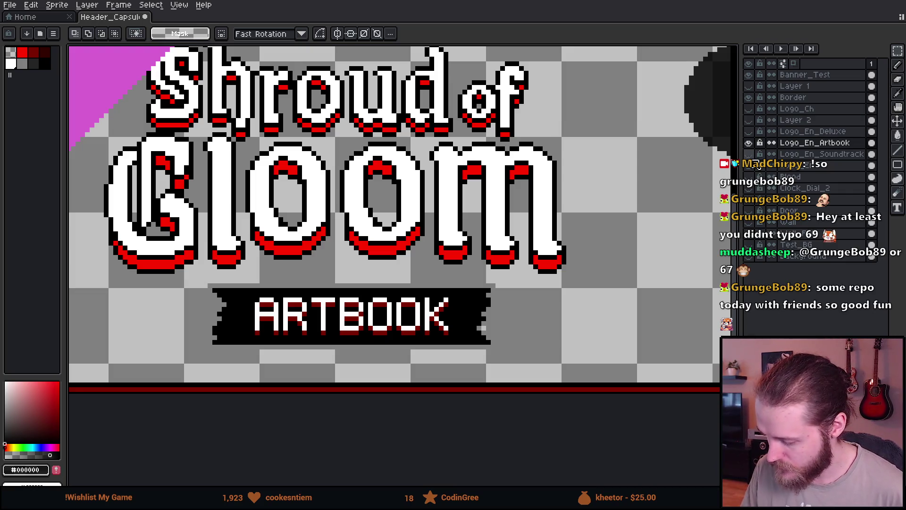
- Select the ARTBOOK banner, nudge it right, down and then left, and commit
{"action": "left_click", "coordinate": [750, 154]}
{"action": "left_click", "coordinate": [751, 155]}
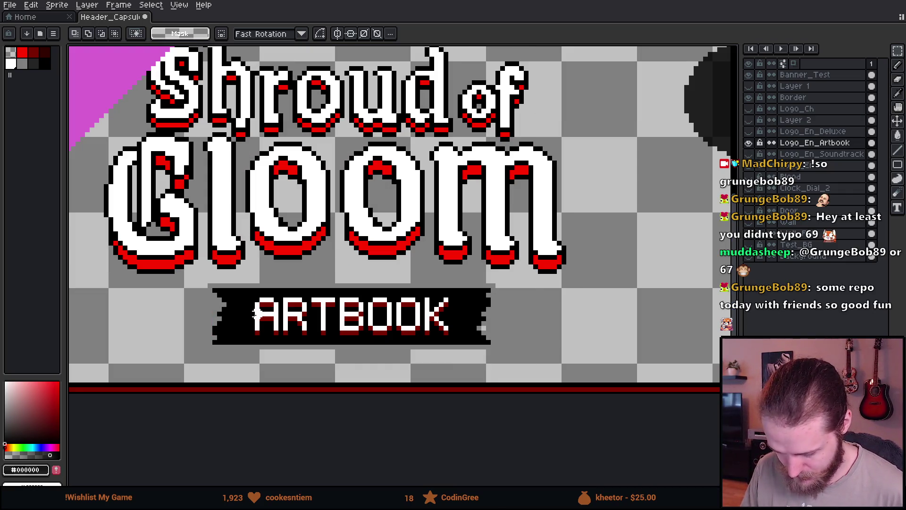
{"action": "mouse_move", "coordinate": [193, 287]}
{"action": "left_mouse_down"}
{"action": "mouse_move", "coordinate": [385, 346]}
{"action": "mouse_move", "coordinate": [542, 344]}
{"action": "mouse_move", "coordinate": [545, 361]}
{"action": "left_mouse_up"}
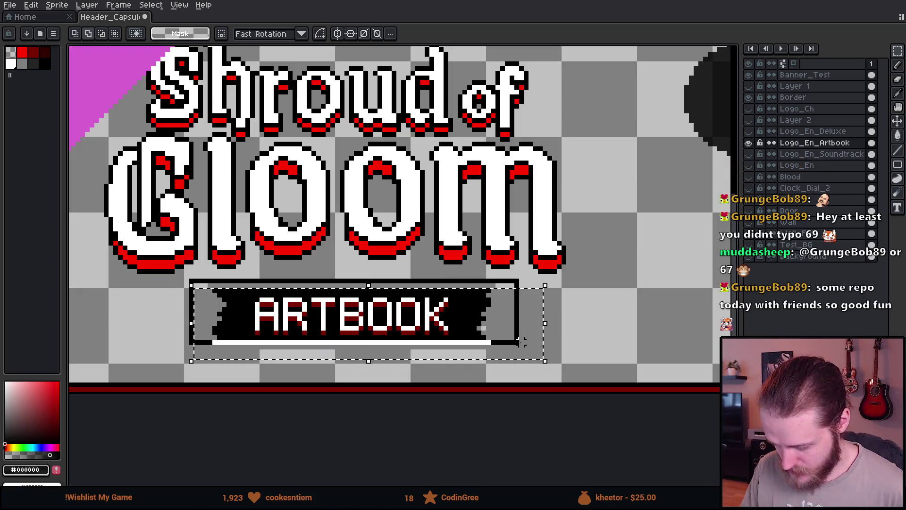
{"action": "left_click_drag", "start_coordinate": [404, 329], "coordinate": [409, 333]}
{"action": "key", "text": "Left"}
{"action": "key", "text": "Left"}
{"action": "key", "text": "Left"}
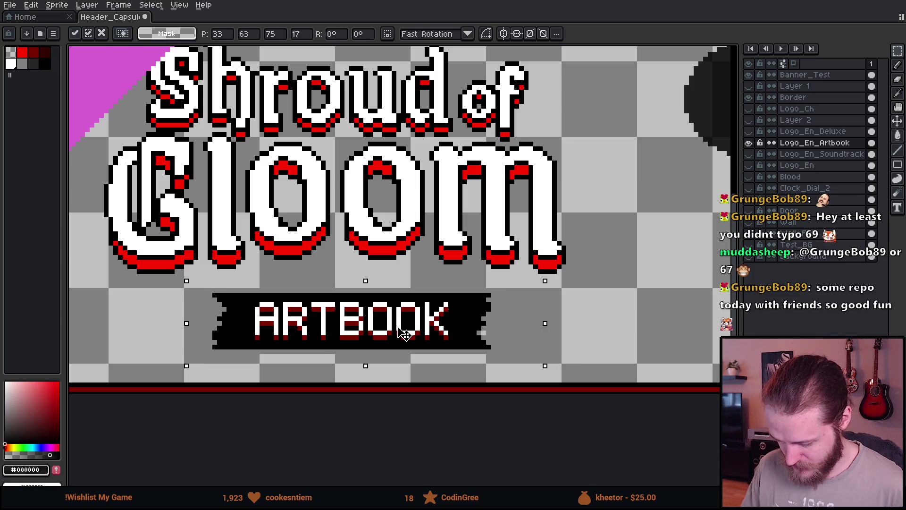
{"action": "key", "text": "Return"}
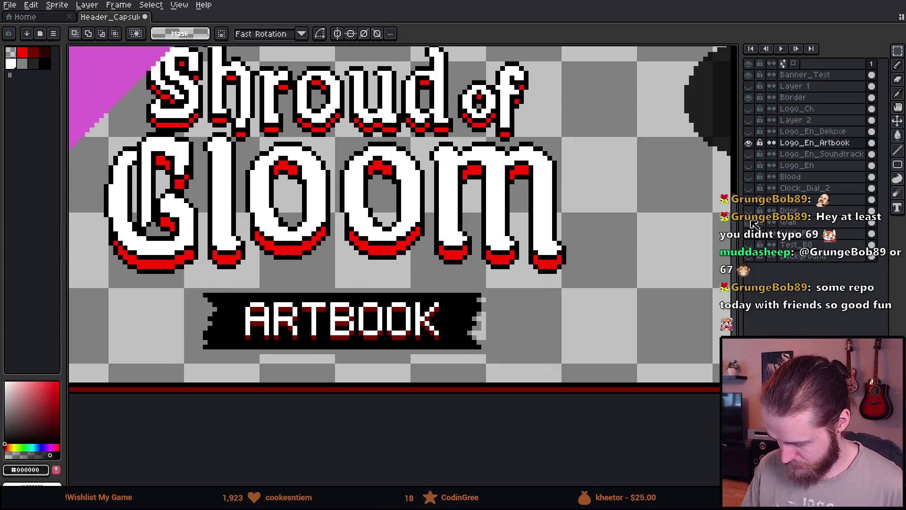
- Shift the ARTBOOK layer content slightly right with the move tool
{"action": "scroll", "coordinate": [399, 304], "scroll_direction": "down", "scroll_amount": 3}
{"action": "scroll", "coordinate": [399, 304], "scroll_direction": "up", "scroll_amount": 3}
{"action": "scroll", "coordinate": [399, 305], "scroll_direction": "left", "scroll_amount": 2}
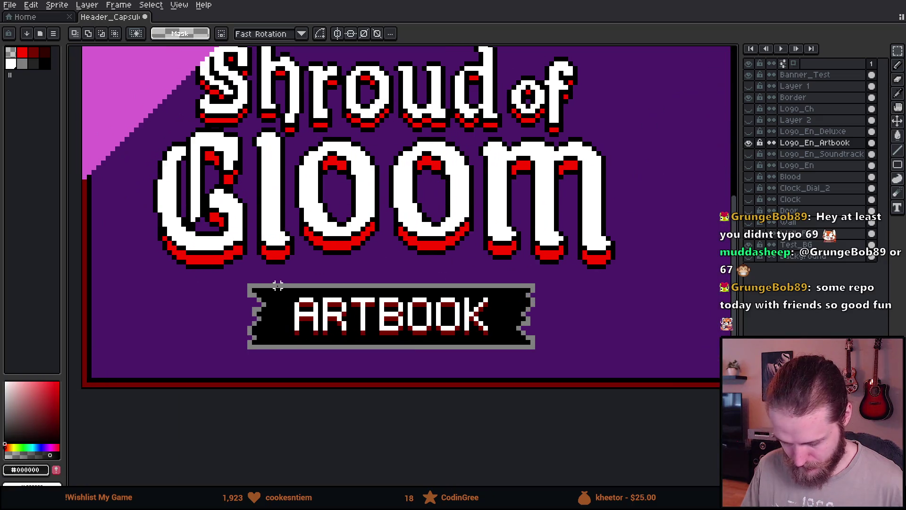
{"action": "key", "text": "v"}
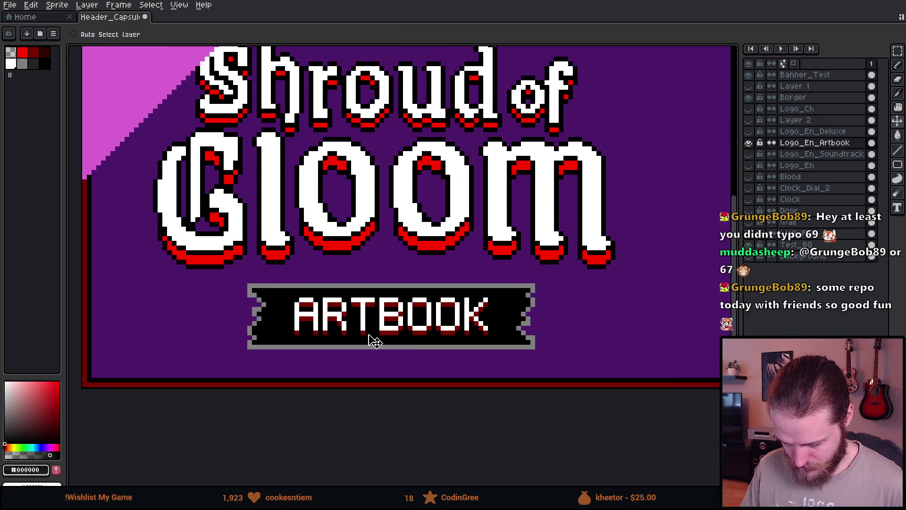
{"action": "left_click_drag", "start_coordinate": [380, 330], "coordinate": [385, 331]}
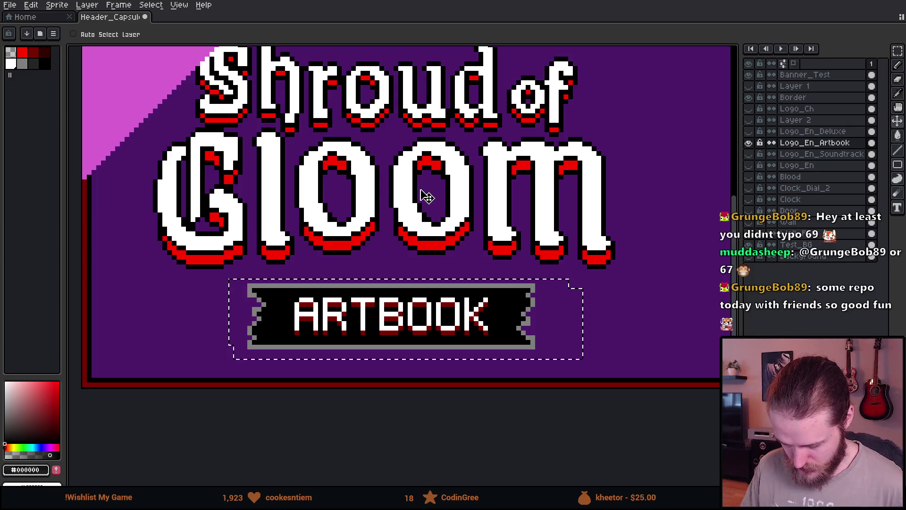
- Reselect the whole ARTBOOK banner with a rectangular marquee
{"action": "key", "text": "m"}
{"action": "mouse_move", "coordinate": [245, 285]}
{"action": "left_mouse_down"}
{"action": "mouse_move", "coordinate": [161, 249]}
{"action": "mouse_move", "coordinate": [155, 223]}
{"action": "left_mouse_up"}
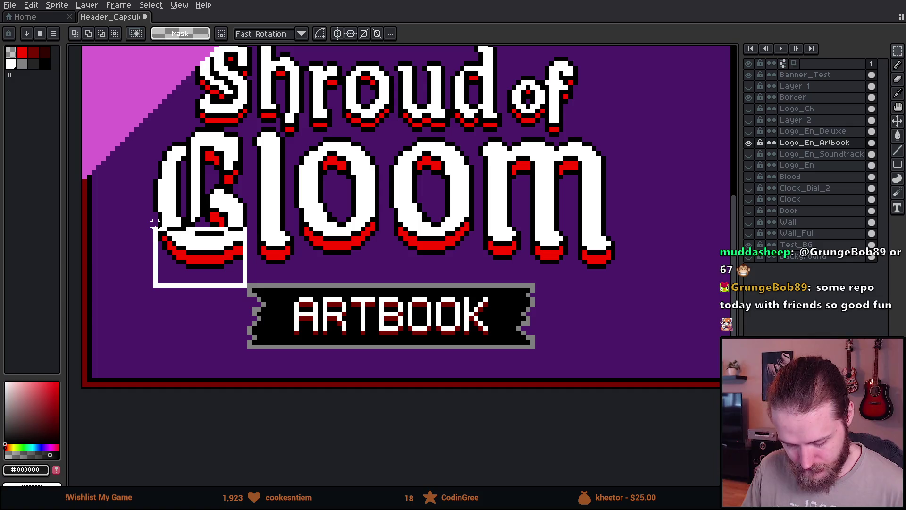
{"action": "left_click_drag", "start_coordinate": [155, 222], "coordinate": [154, 225]}
{"action": "left_click", "coordinate": [552, 285]}
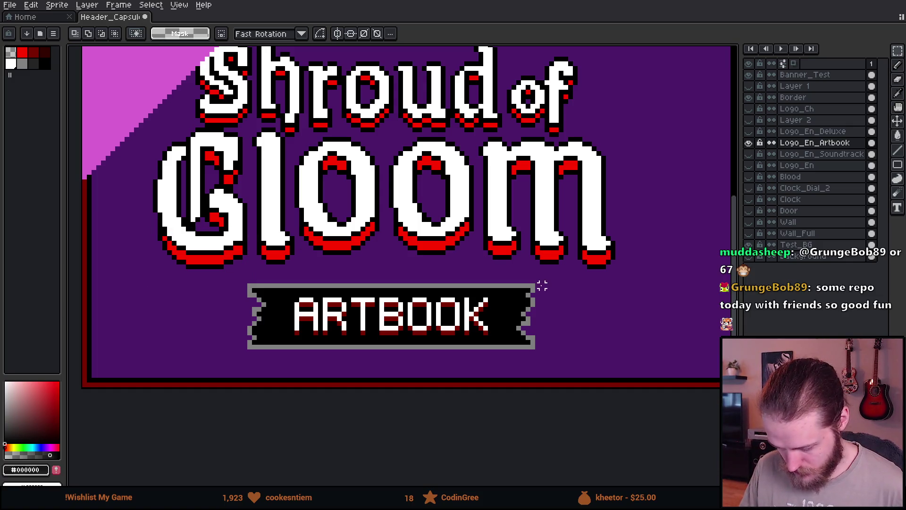
{"action": "left_click_drag", "start_coordinate": [536, 286], "coordinate": [615, 257]}
{"action": "mouse_move", "coordinate": [227, 273]}
{"action": "left_mouse_down"}
{"action": "mouse_move", "coordinate": [263, 303]}
{"action": "mouse_move", "coordinate": [552, 365]}
{"action": "left_mouse_up"}
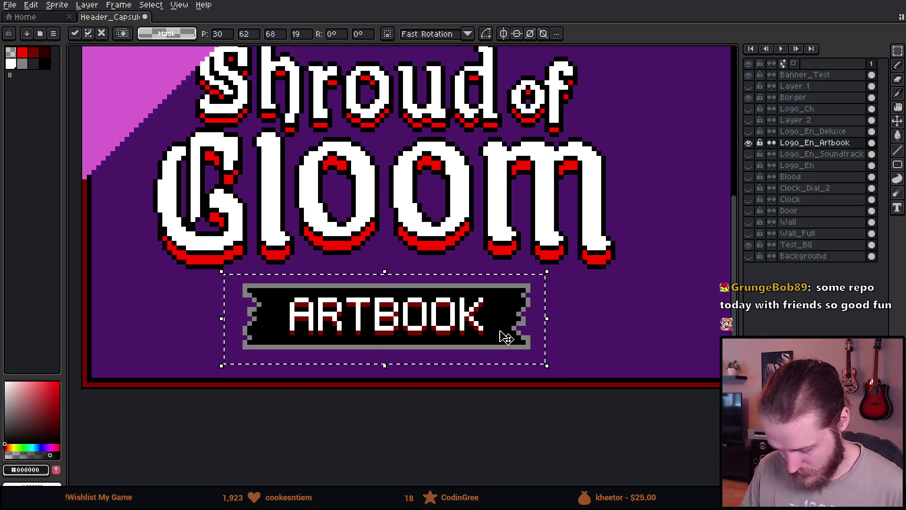
{"action": "scroll", "coordinate": [372, 210], "scroll_direction": "down", "scroll_amount": 4}
- Show the outline layer, marquee the logo area, and hide the purple backdrop layer
{"action": "scroll", "coordinate": [388, 210], "scroll_direction": "up", "scroll_amount": 4}
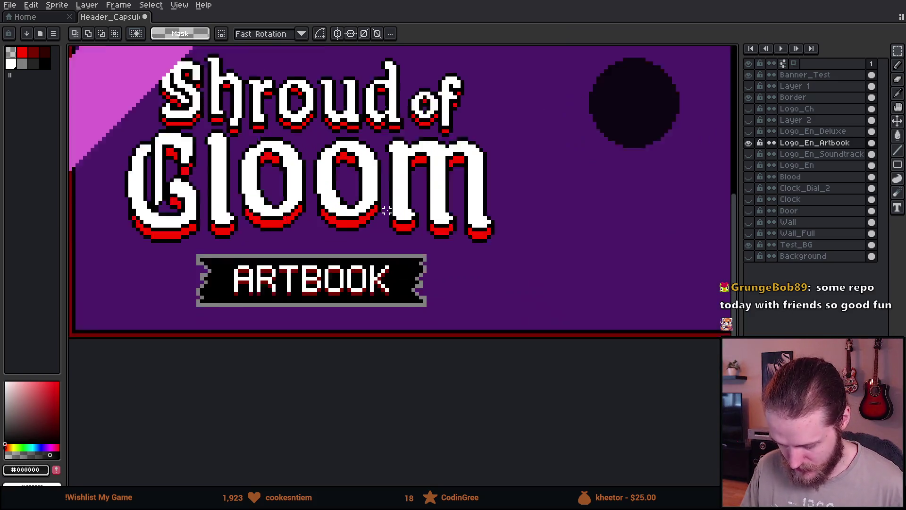
{"action": "left_click", "coordinate": [749, 142]}
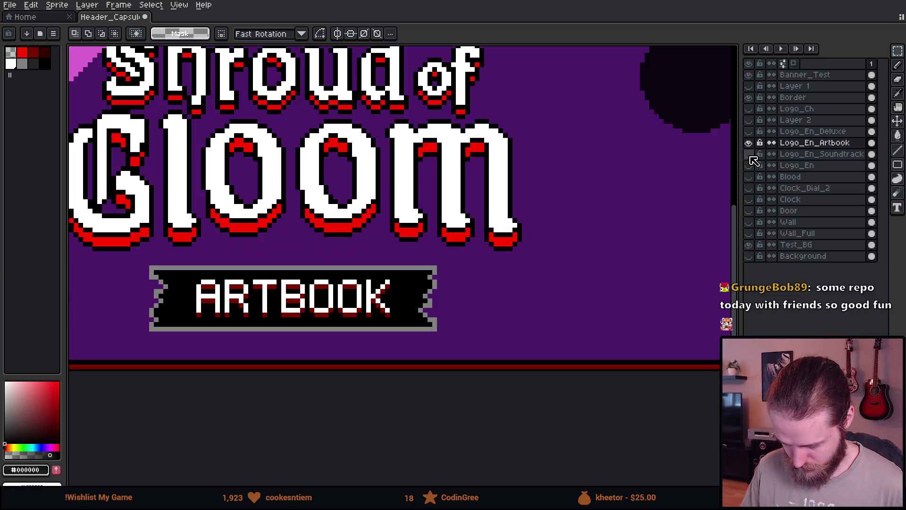
{"action": "scroll", "coordinate": [469, 182], "scroll_direction": "down", "scroll_amount": 2}
{"action": "scroll", "coordinate": [246, 97], "scroll_direction": "up", "scroll_amount": 1}
{"action": "mouse_move", "coordinate": [197, 101]}
{"action": "left_mouse_down"}
{"action": "mouse_move", "coordinate": [661, 350]}
{"action": "mouse_move", "coordinate": [639, 384]}
{"action": "left_mouse_up"}
{"action": "left_click_drag", "start_coordinate": [535, 257], "coordinate": [475, 269]}
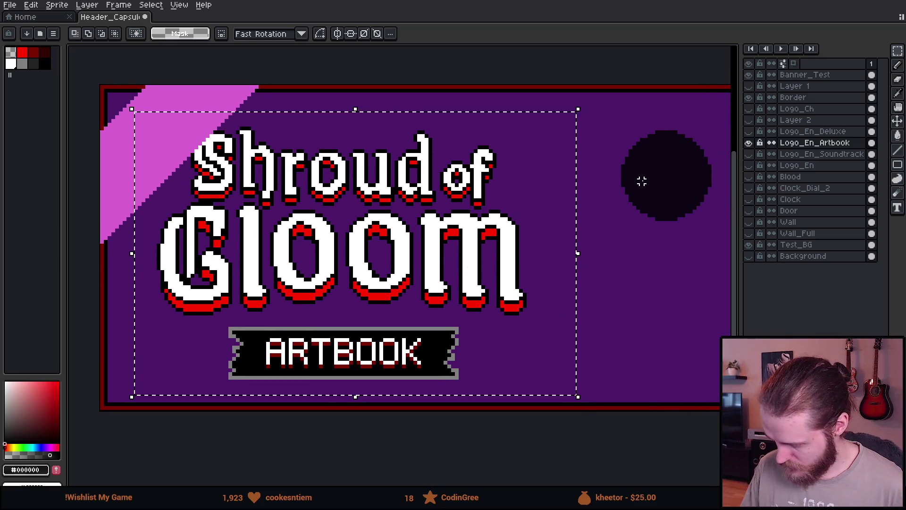
{"action": "left_click", "coordinate": [750, 255]}
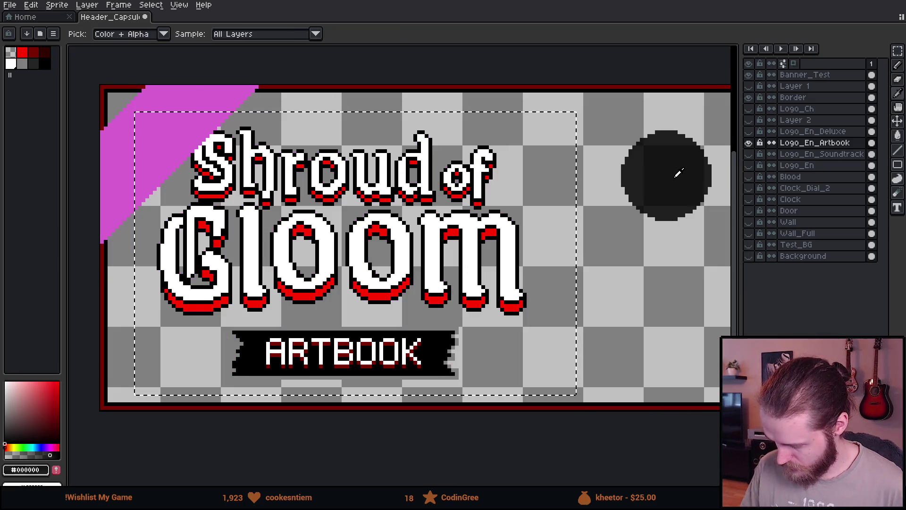
- Apply a thicker black outline to the selected logo in two passes, then deselect
{"action": "key", "text": "shift+o"}
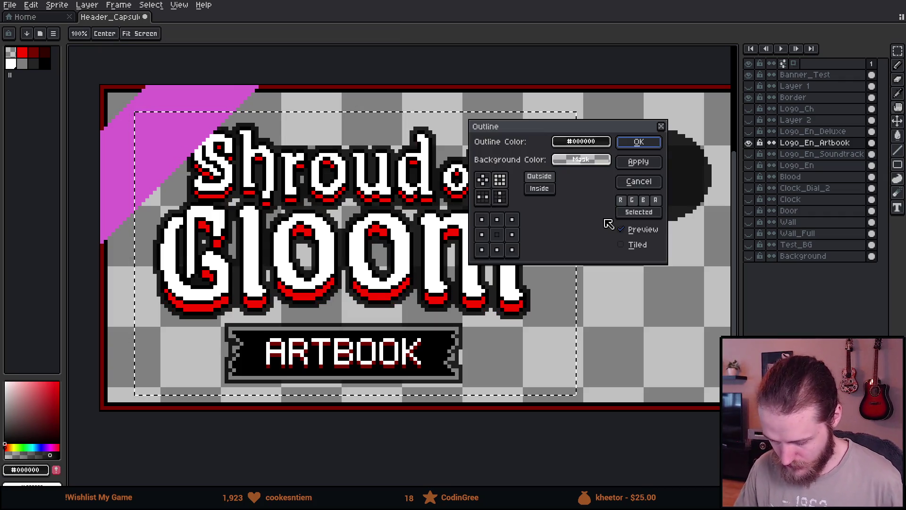
{"action": "left_click", "coordinate": [637, 141]}
{"action": "key", "text": "shift+o"}
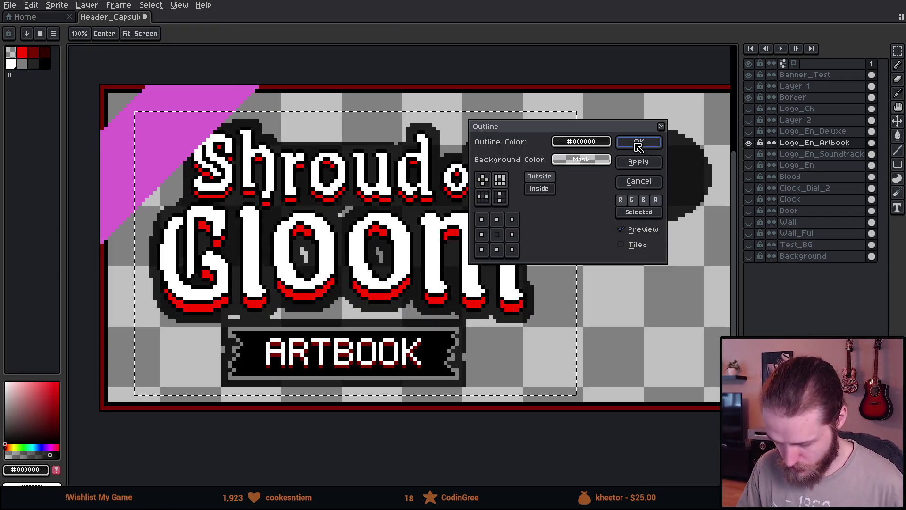
{"action": "left_click", "coordinate": [648, 142]}
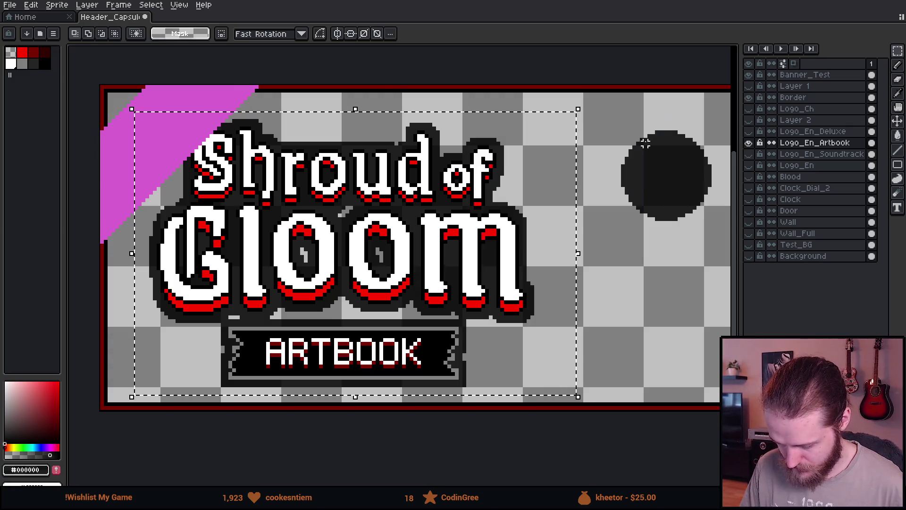
{"action": "scroll", "coordinate": [692, 186], "scroll_direction": "down", "scroll_amount": 1}
{"action": "scroll", "coordinate": [692, 186], "scroll_direction": "up", "scroll_amount": 1}
{"action": "key", "text": "ctrl+d"}
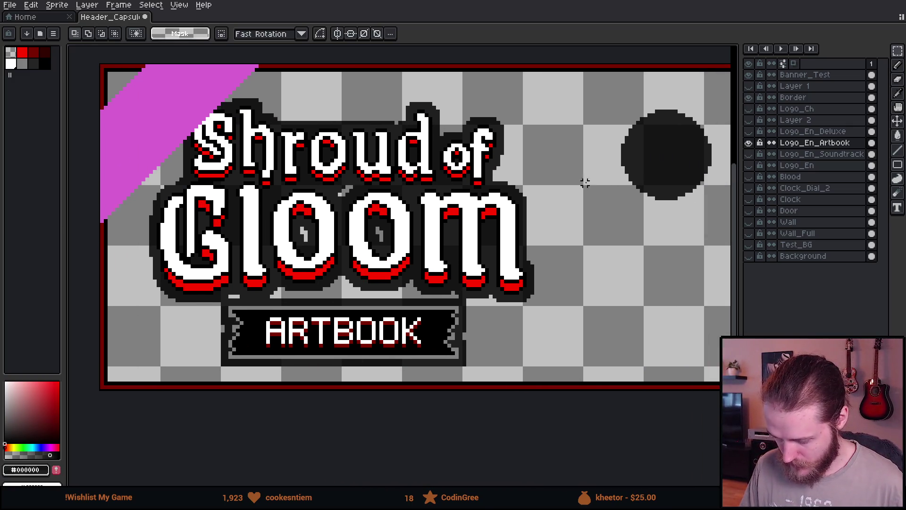
- Undo the deselect, zoom out, and hide Logo_En_Artbook to compare
{"action": "key", "text": "ctrl+z"}
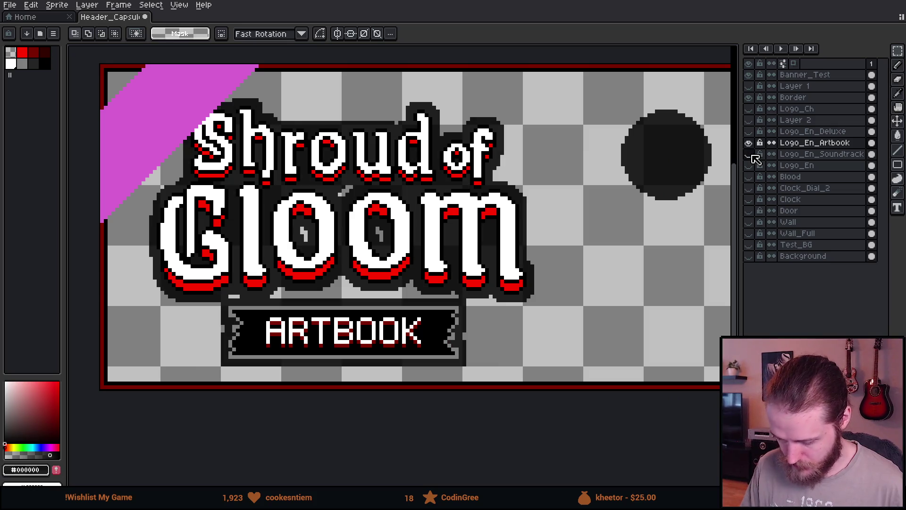
{"action": "key", "text": "minus"}
{"action": "left_click", "coordinate": [749, 144]}
- Toggle Logo_En_Artbook to compare, then delete the dark circle on the right
{"action": "left_click", "coordinate": [748, 144]}
{"action": "left_click", "coordinate": [748, 144]}
{"action": "left_click", "coordinate": [748, 144]}
{"action": "left_click", "coordinate": [748, 144]}
{"action": "left_click", "coordinate": [748, 144]}
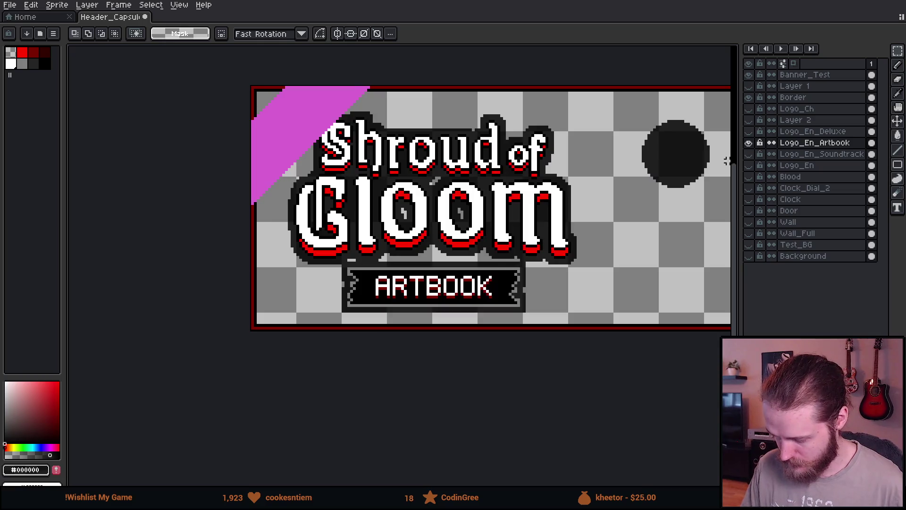
{"action": "left_click_drag", "start_coordinate": [623, 112], "coordinate": [718, 219]}
{"action": "key", "text": "Delete"}
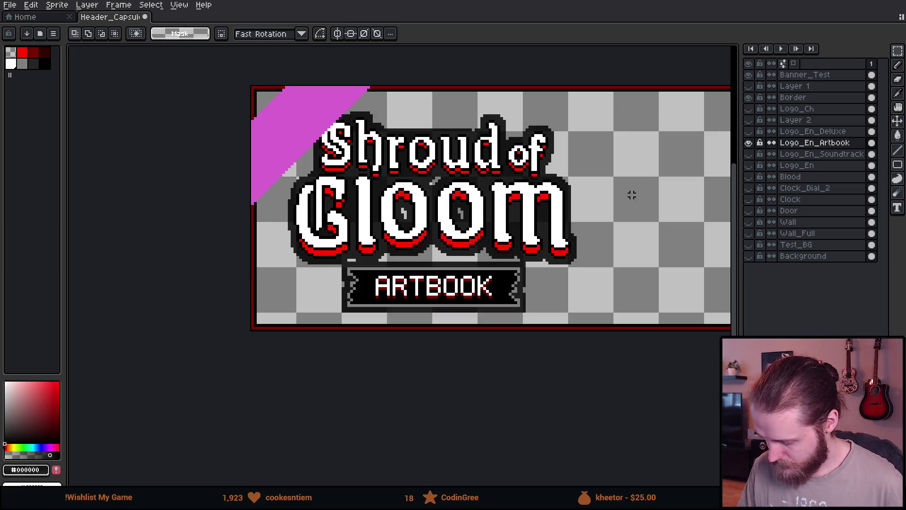
{"action": "left_click_drag", "start_coordinate": [639, 194], "coordinate": [587, 207]}
- Show the Clock_Dial_2, Clock, Blood, Wall_Full and Wall layers
{"action": "left_click", "coordinate": [749, 187]}
{"action": "left_click", "coordinate": [749, 199]}
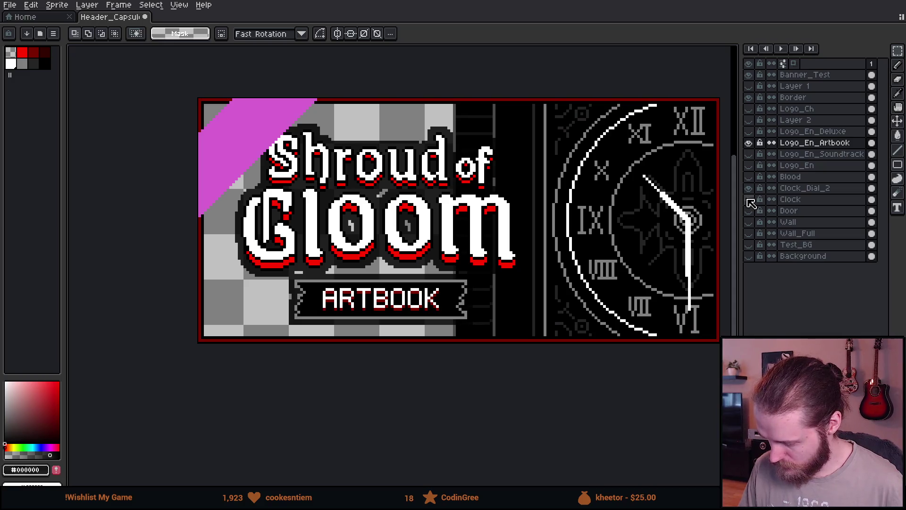
{"action": "left_click", "coordinate": [749, 177]}
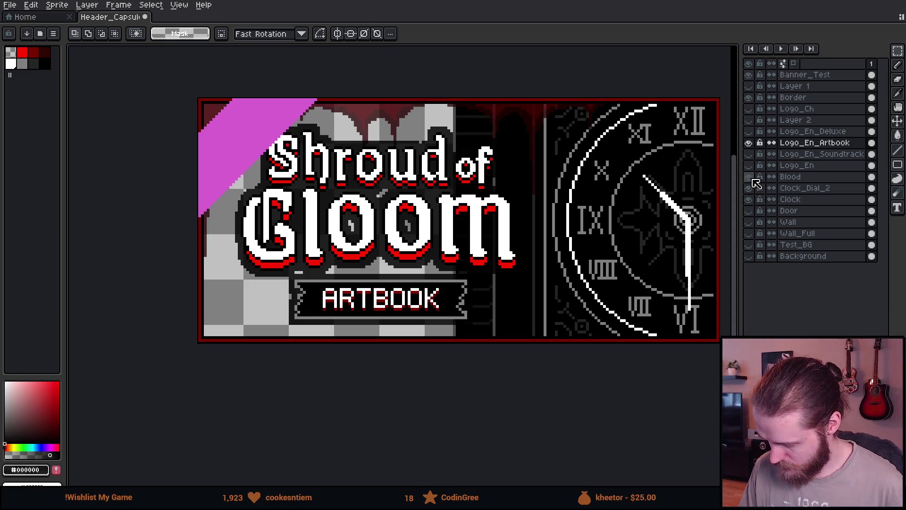
{"action": "left_click", "coordinate": [749, 234]}
{"action": "left_click", "coordinate": [749, 221]}
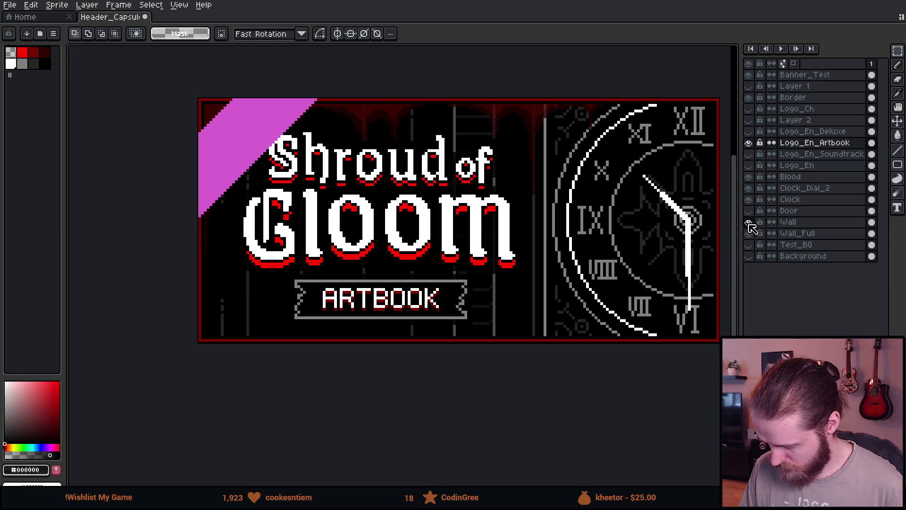
- Recentre the header and compare it against the live Steam header in Firefox
{"action": "scroll", "coordinate": [547, 217], "scroll_direction": "down", "scroll_amount": 3}
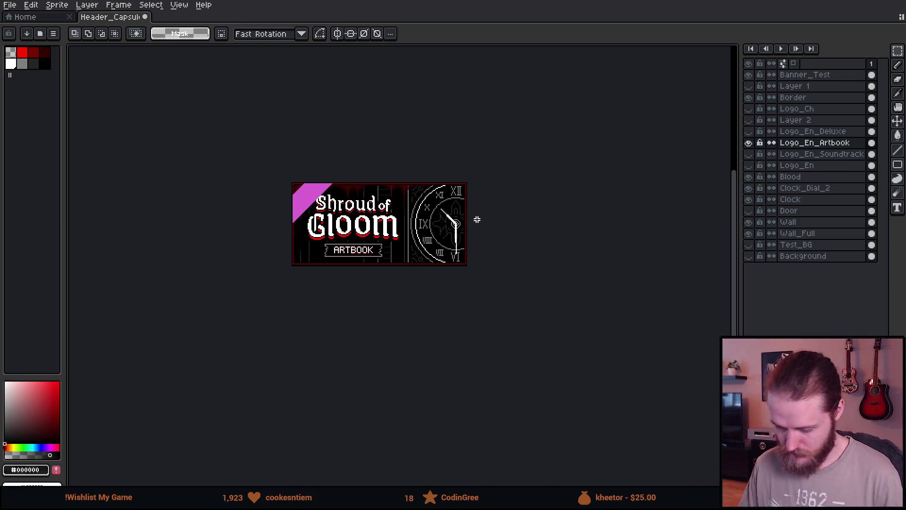
{"action": "scroll", "coordinate": [453, 188], "scroll_direction": "up", "scroll_amount": 1}
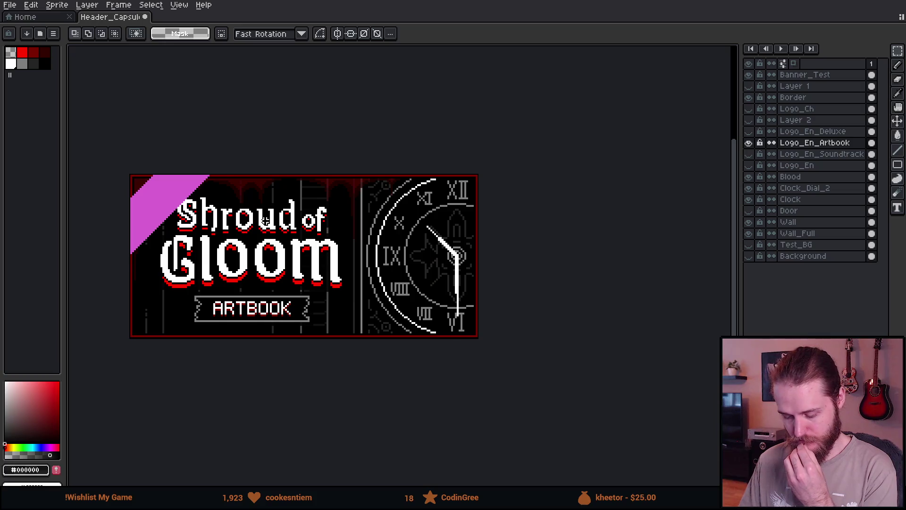
{"action": "scroll", "coordinate": [439, 213], "scroll_direction": "left", "scroll_amount": 3}
{"action": "scroll", "coordinate": [426, 238], "scroll_direction": "up", "scroll_amount": 1}
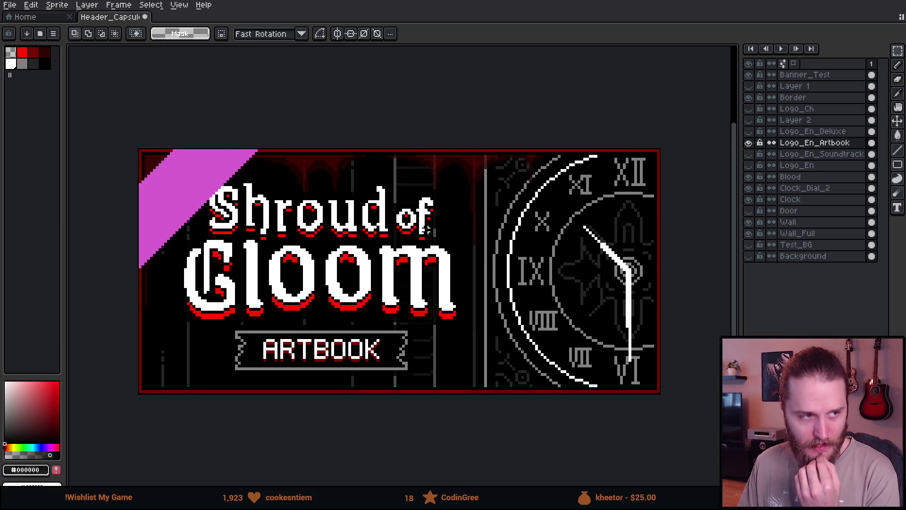
{"action": "scroll", "coordinate": [443, 223], "scroll_direction": "down", "scroll_amount": 2}
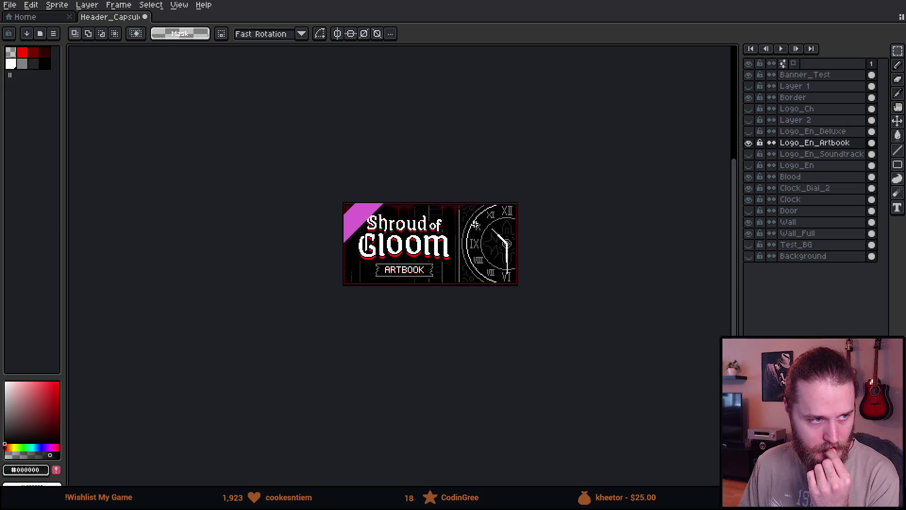
{"action": "scroll", "coordinate": [475, 225], "scroll_direction": "up", "scroll_amount": 1}
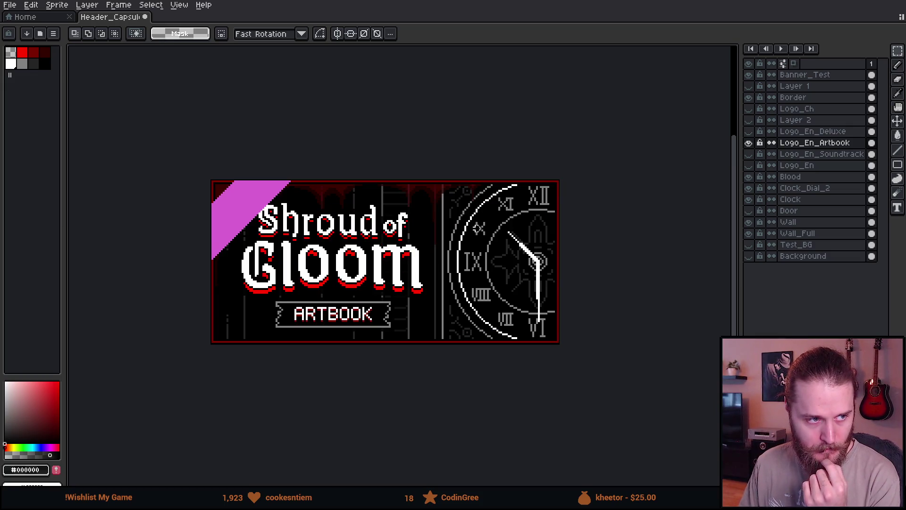
{"action": "left_click_drag", "start_coordinate": [455, 283], "coordinate": [470, 263]}
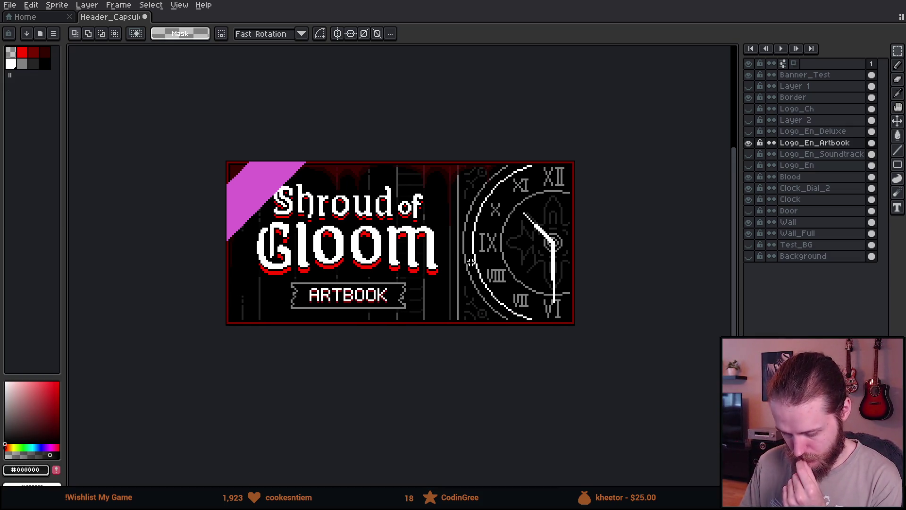
{"action": "scroll", "coordinate": [297, 181], "scroll_direction": "up", "scroll_amount": 3}
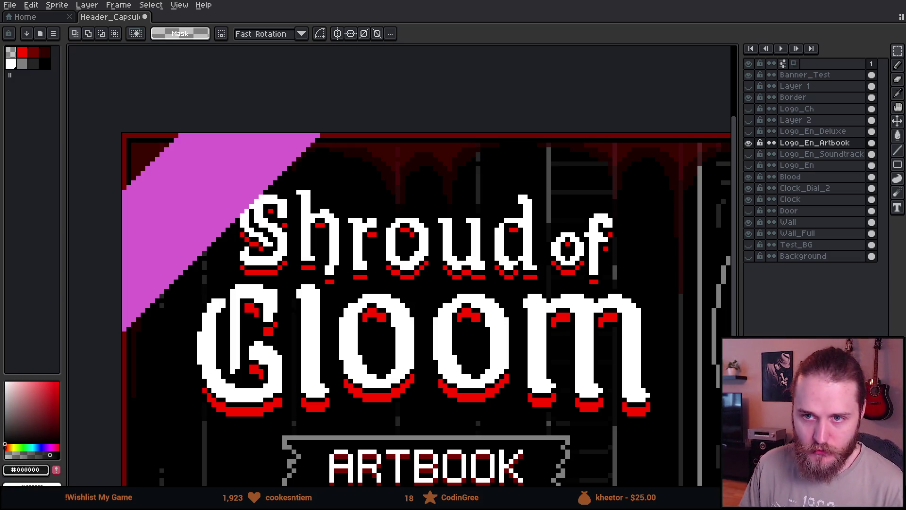
{"action": "key", "text": "alt+Tab"}
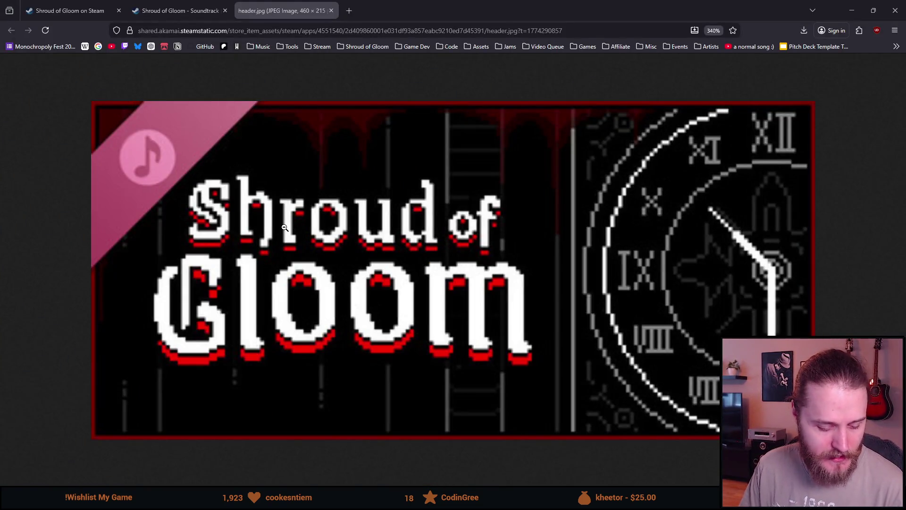
{"action": "key", "text": "alt+Tab"}
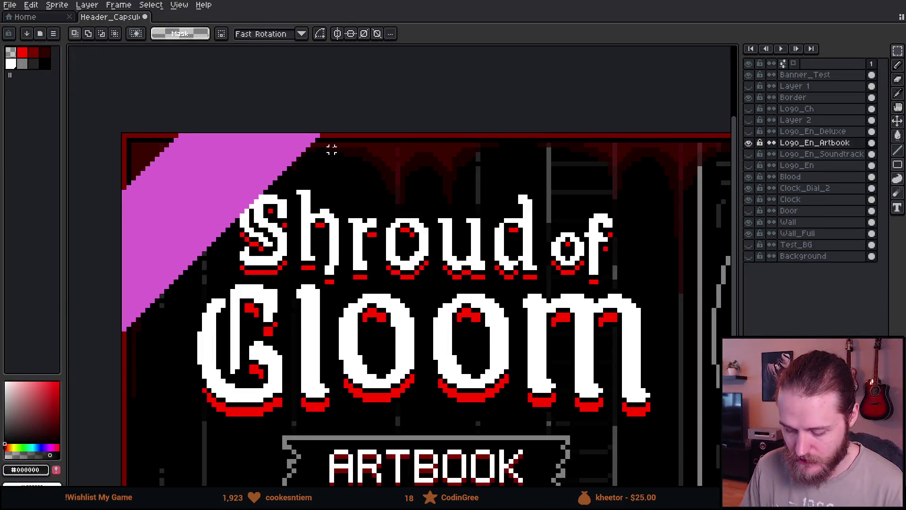
- Toggle the ARTBOOK and SOUNDTRACK logo layers on and off to compare them
{"action": "scroll", "coordinate": [336, 135], "scroll_direction": "down", "scroll_amount": 1}
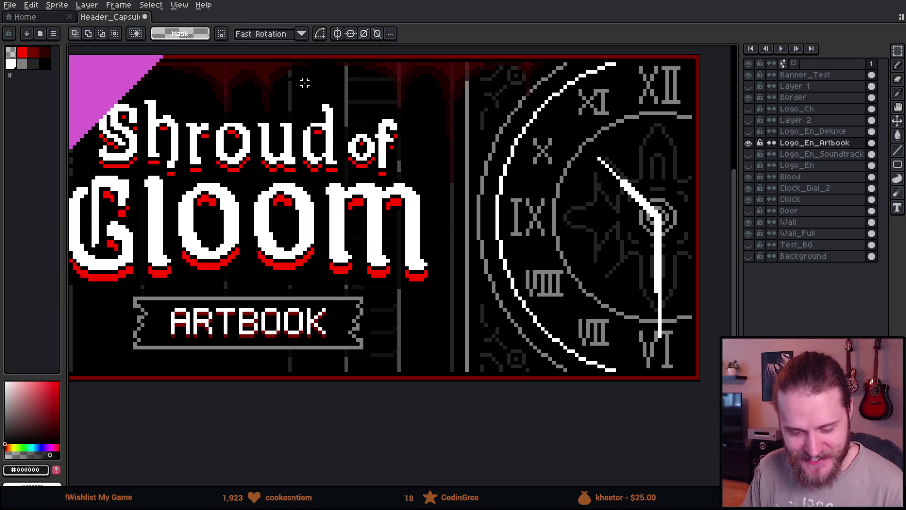
{"action": "scroll", "coordinate": [304, 82], "scroll_direction": "down", "scroll_amount": 1}
{"action": "scroll", "coordinate": [310, 91], "scroll_direction": "up", "scroll_amount": 1}
{"action": "scroll", "coordinate": [293, 149], "scroll_direction": "down", "scroll_amount": 1}
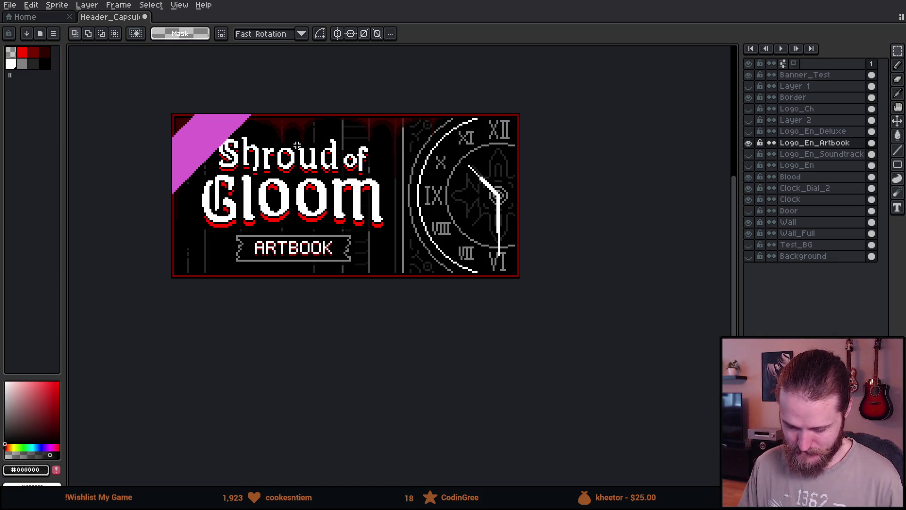
{"action": "left_click", "coordinate": [749, 143]}
{"action": "left_click", "coordinate": [748, 153]}
{"action": "scroll", "coordinate": [431, 204], "scroll_direction": "down", "scroll_amount": 1}
{"action": "left_click", "coordinate": [749, 143]}
{"action": "left_click", "coordinate": [749, 143]}
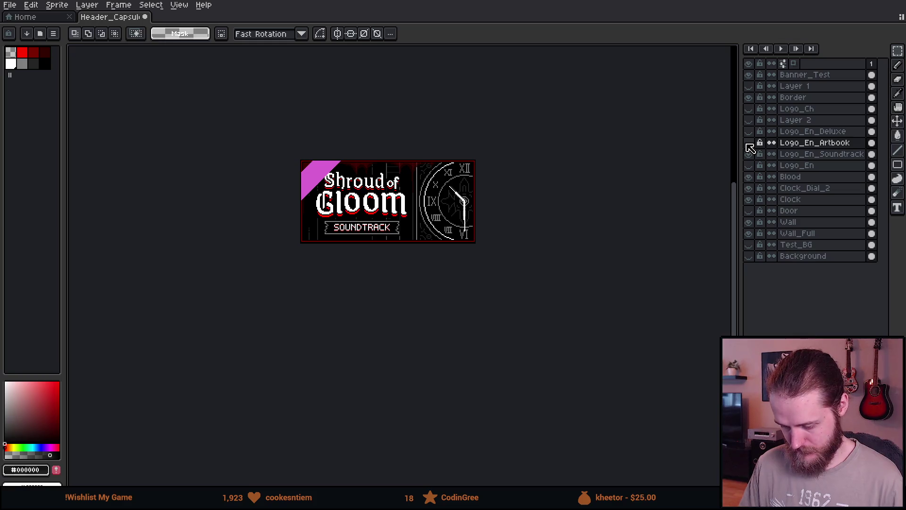
{"action": "scroll", "coordinate": [507, 198], "scroll_direction": "down", "scroll_amount": 1}
{"action": "scroll", "coordinate": [492, 197], "scroll_direction": "up", "scroll_amount": 1}
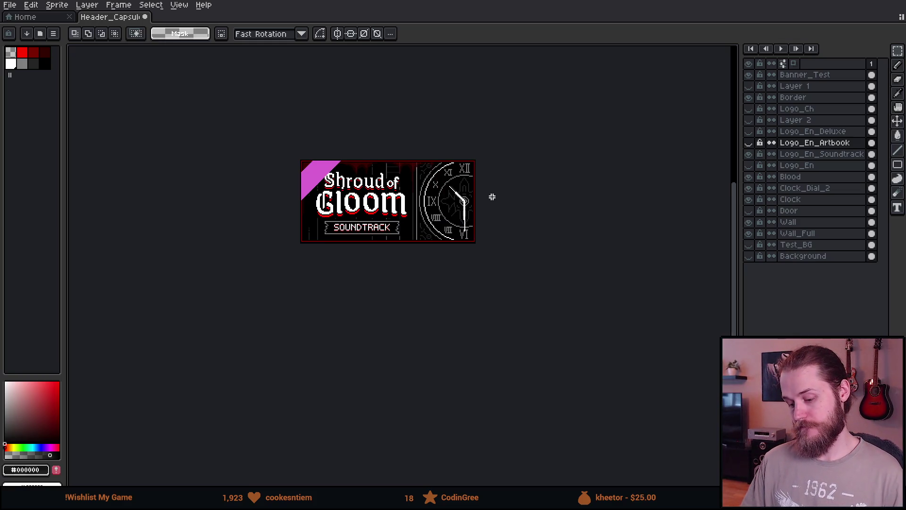
{"action": "scroll", "coordinate": [405, 193], "scroll_direction": "up", "scroll_amount": 2}
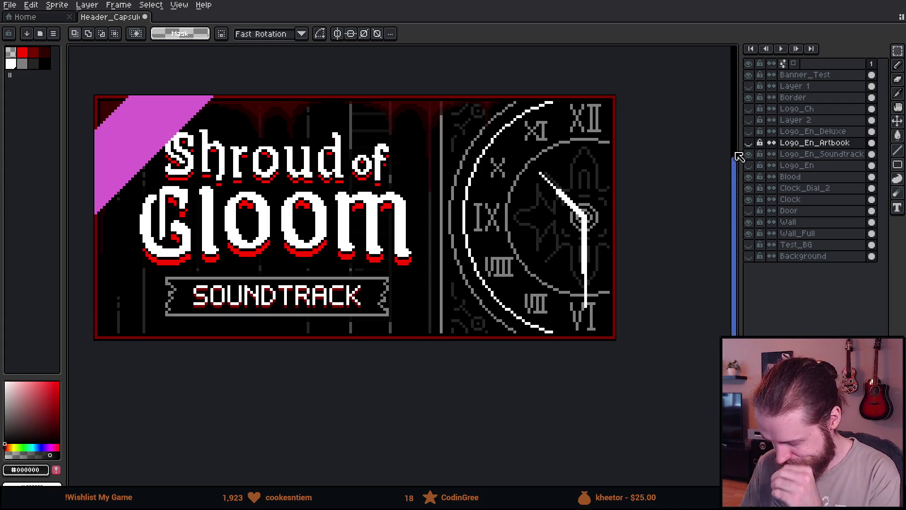
- Hide the SOUNDTRACK logo and show the ARTBOOK and Logo_En_Deluxe layers
{"action": "left_click", "coordinate": [749, 154]}
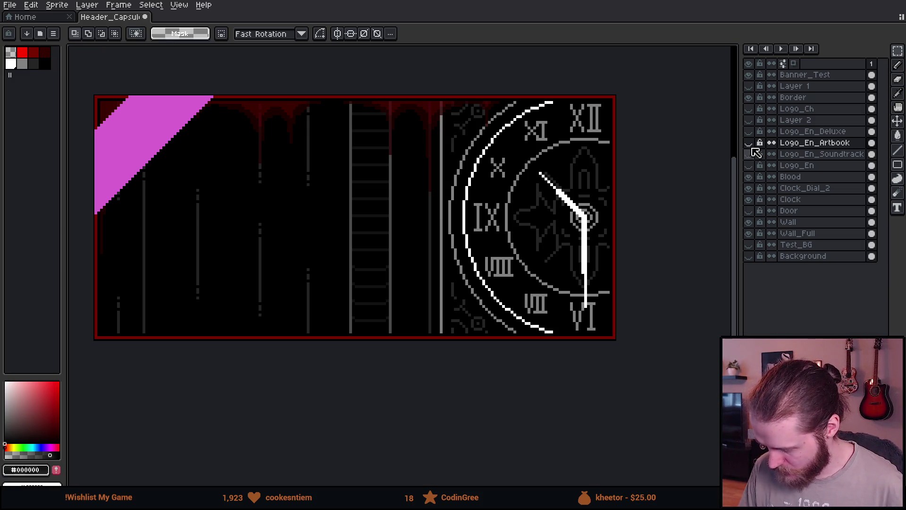
{"action": "left_click", "coordinate": [749, 143]}
{"action": "left_click", "coordinate": [787, 135]}
{"action": "left_click", "coordinate": [749, 132]}
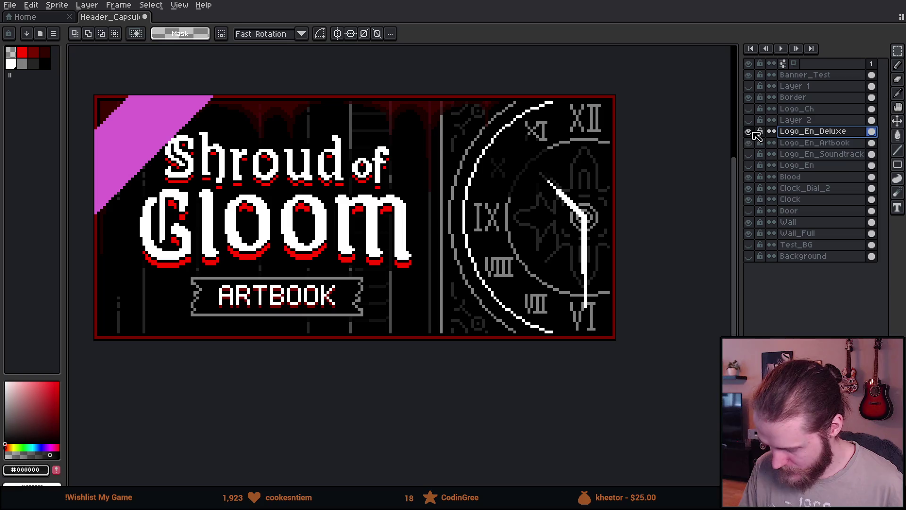
{"action": "left_click", "coordinate": [749, 132]}
{"action": "left_click", "coordinate": [749, 132]}
{"action": "scroll", "coordinate": [338, 183], "scroll_direction": "up", "scroll_amount": 1}
- Move the Shroud of Gloom logo up about 13 px with the Move tool
{"action": "key", "text": "v"}
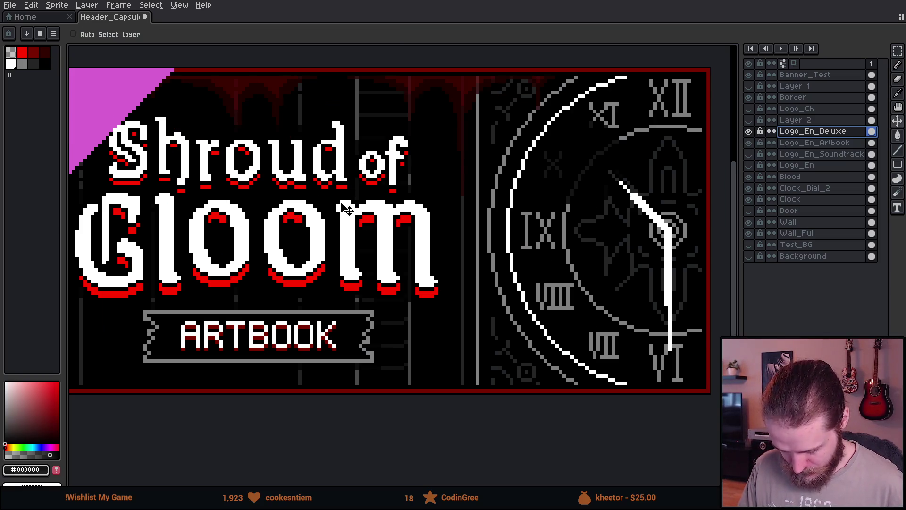
{"action": "left_click_drag", "start_coordinate": [347, 210], "coordinate": [347, 203]}
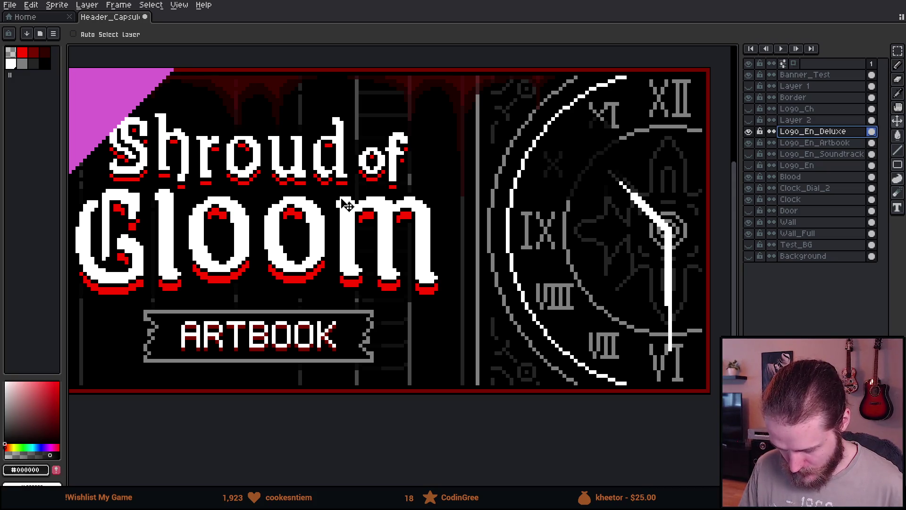
{"action": "scroll", "coordinate": [397, 215], "scroll_direction": "down", "scroll_amount": 3}
{"action": "scroll", "coordinate": [442, 233], "scroll_direction": "up", "scroll_amount": 1}
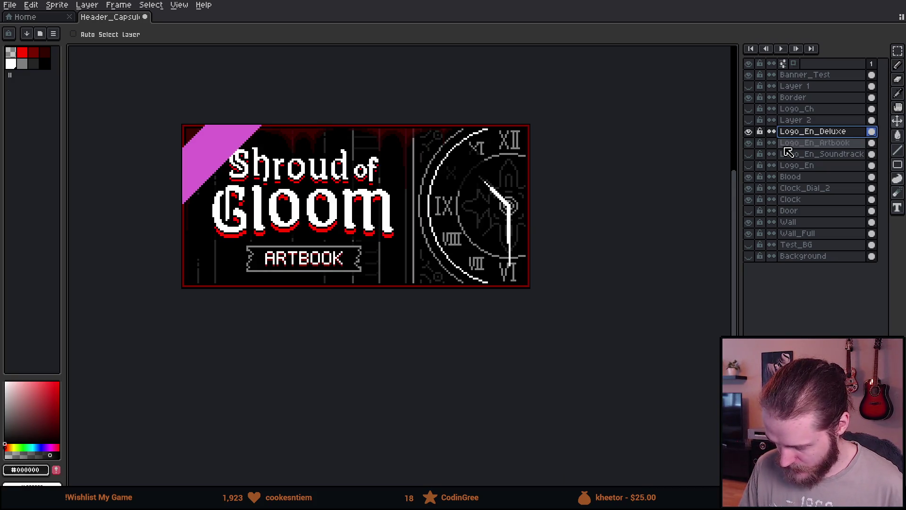
- Hide the ARTBOOK label, blood drips, clock and wall layers, and show the purple Test_BG
{"action": "left_click", "coordinate": [750, 143]}
{"action": "left_click_drag", "start_coordinate": [755, 179], "coordinate": [747, 233]}
{"action": "left_click", "coordinate": [748, 233]}
{"action": "left_click", "coordinate": [748, 244]}
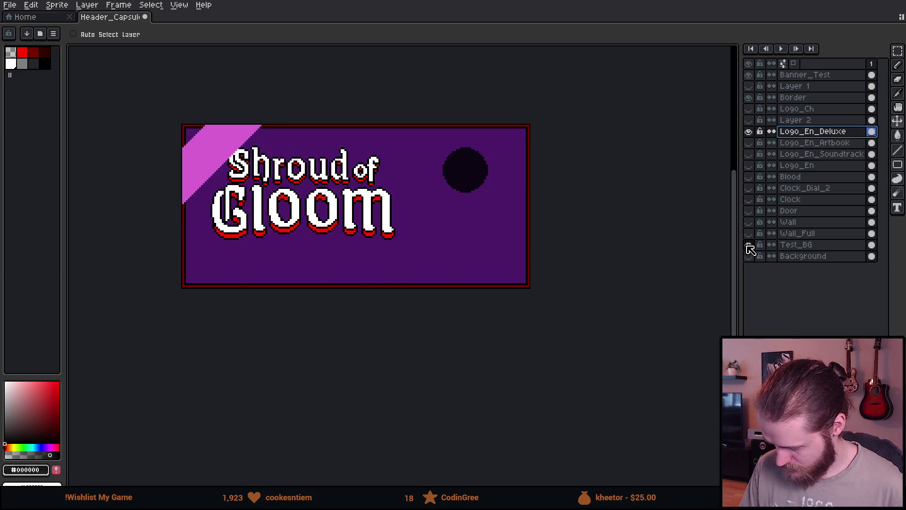
- Show Layer 2 and move the DELUXE EDITION banner down beneath the Gloom title
{"action": "left_click", "coordinate": [749, 120]}
{"action": "scroll", "coordinate": [364, 222], "scroll_direction": "up", "scroll_amount": 2}
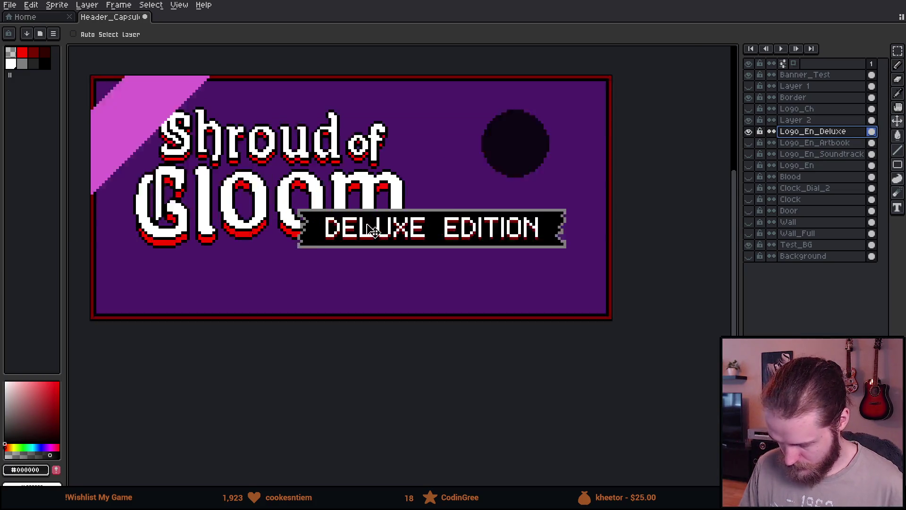
{"action": "key", "text": "m"}
{"action": "left_click_drag", "start_coordinate": [242, 182], "coordinate": [668, 289]}
{"action": "left_click_drag", "start_coordinate": [555, 228], "coordinate": [384, 265]}
{"action": "key", "text": "ctrl+z"}
{"action": "left_click", "coordinate": [798, 120]}
{"action": "mouse_move", "coordinate": [440, 256]}
{"action": "left_mouse_down"}
{"action": "mouse_move", "coordinate": [294, 290]}
{"action": "mouse_move", "coordinate": [489, 263]}
{"action": "mouse_move", "coordinate": [409, 285]}
{"action": "mouse_move", "coordinate": [415, 249]}
{"action": "mouse_move", "coordinate": [423, 250]}
{"action": "left_mouse_up"}
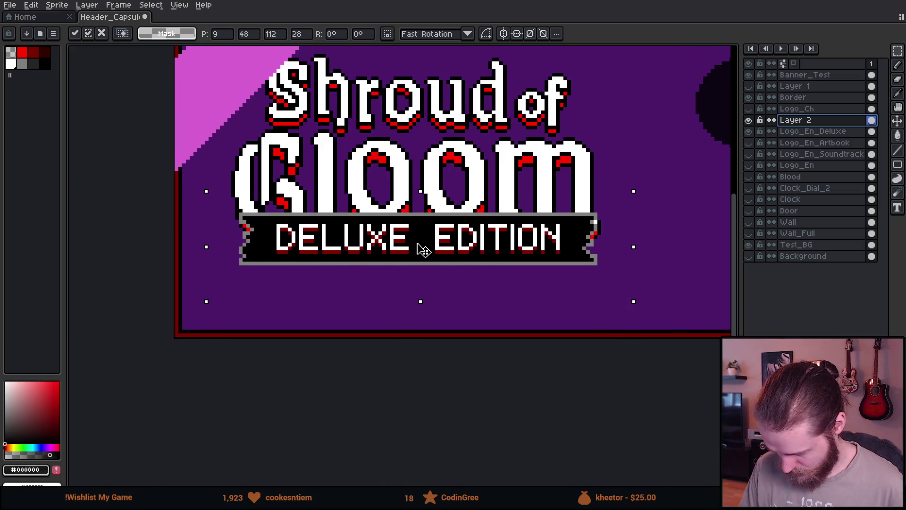
{"action": "scroll", "coordinate": [423, 250], "scroll_direction": "up", "scroll_amount": 1}
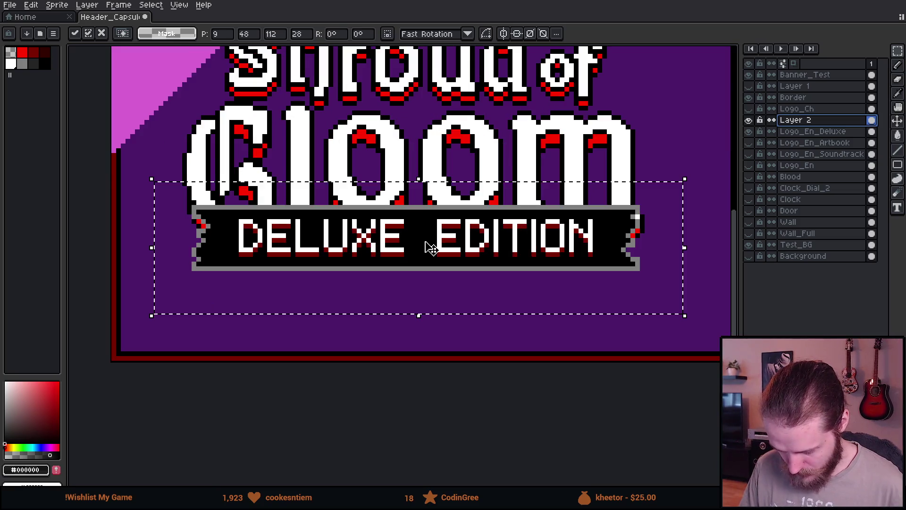
{"action": "left_click_drag", "start_coordinate": [420, 246], "coordinate": [419, 298]}
{"action": "key", "text": "ctrl+d"}
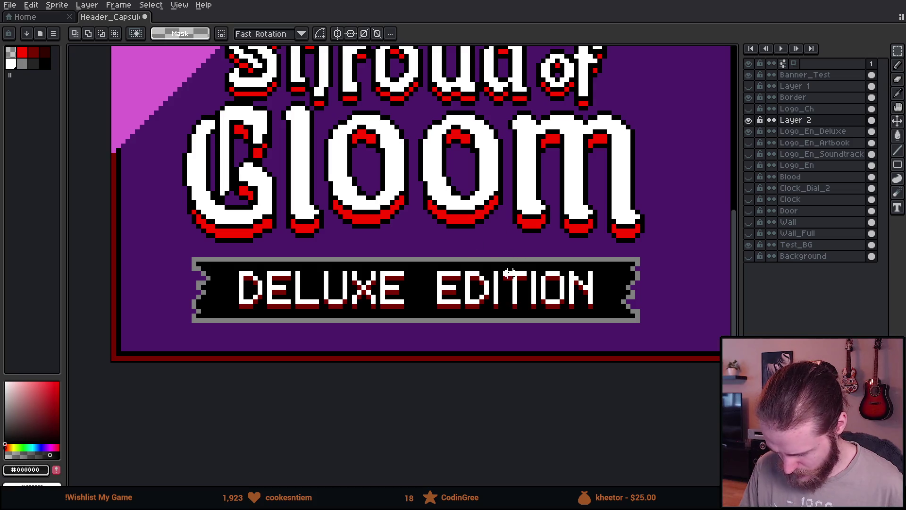
- Nudge the word EDITION one pixel left and commit it
{"action": "left_click_drag", "start_coordinate": [429, 249], "coordinate": [650, 332]}
{"action": "left_click_drag", "start_coordinate": [632, 313], "coordinate": [628, 316]}
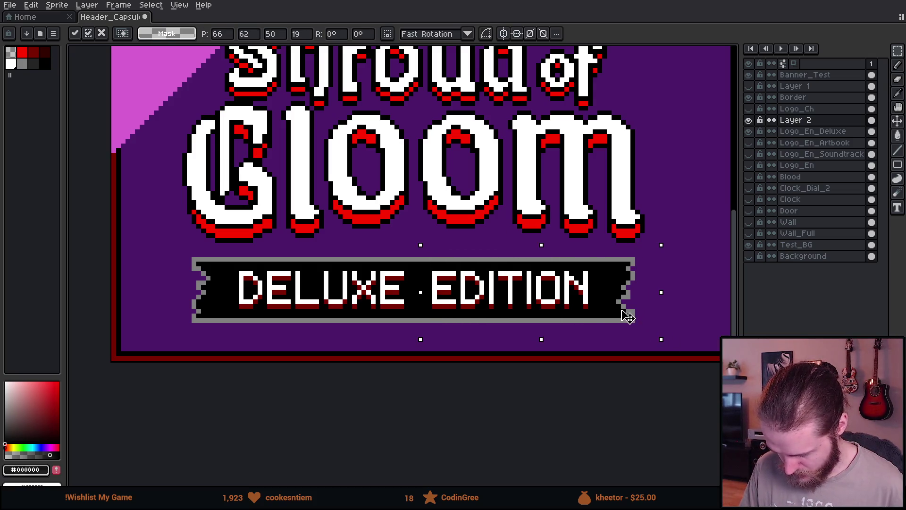
{"action": "key", "text": "ctrl+d"}
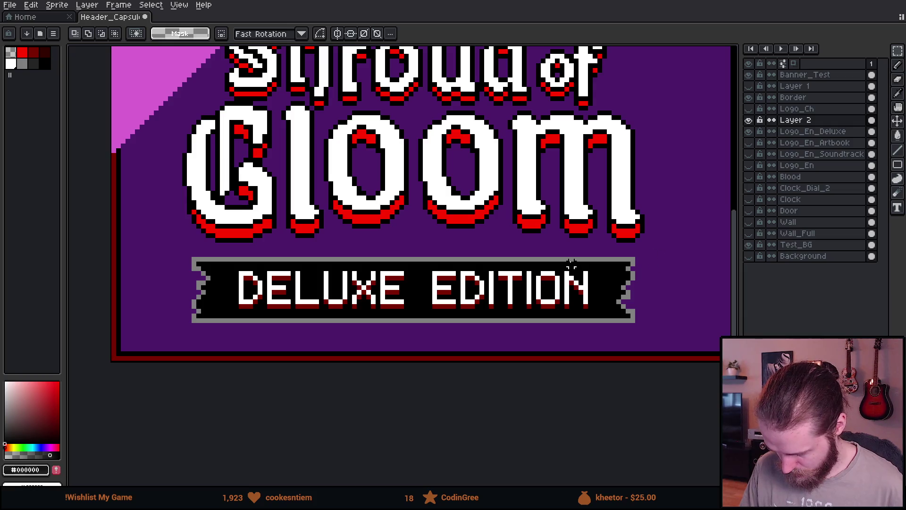
- Select a tall strip beside the G and pan around the canvas
{"action": "scroll", "coordinate": [193, 252], "scroll_direction": "up", "scroll_amount": 1}
{"action": "left_click_drag", "start_coordinate": [189, 260], "coordinate": [172, 152]}
{"action": "scroll", "coordinate": [479, 193], "scroll_direction": "right", "scroll_amount": 5}
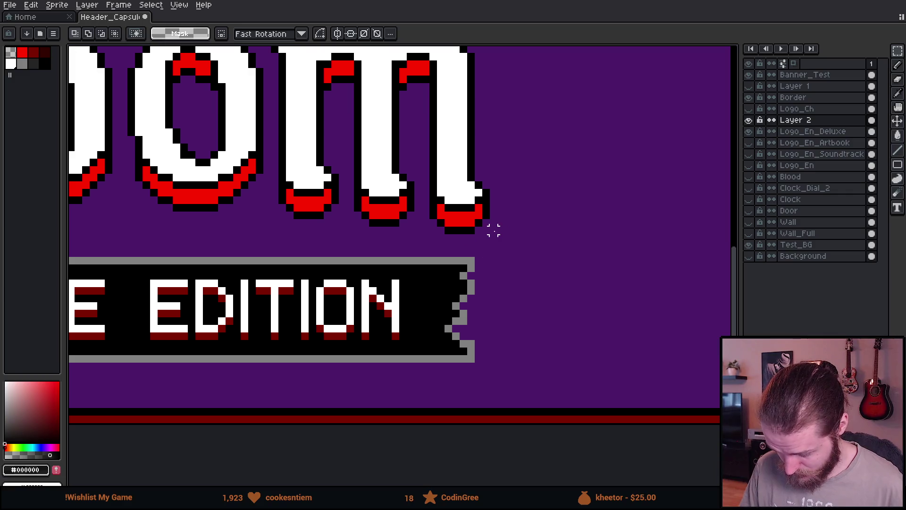
{"action": "scroll", "coordinate": [491, 250], "scroll_direction": "down", "scroll_amount": 4}
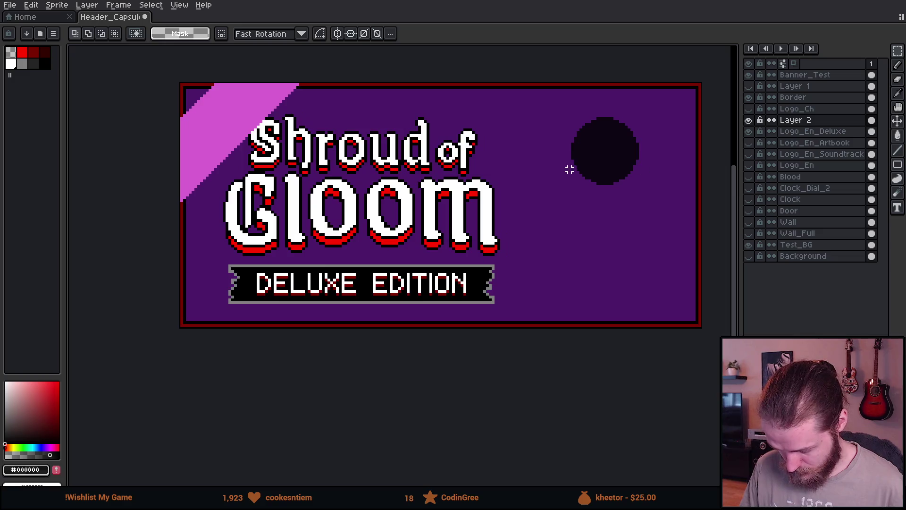
{"action": "scroll", "coordinate": [568, 170], "scroll_direction": "down", "scroll_amount": 1}
{"action": "scroll", "coordinate": [569, 170], "scroll_direction": "up", "scroll_amount": 1}
- Flatten Layer 2 into Logo_En_Deluxe and hide the purple test background
{"action": "right_click", "coordinate": [814, 121]}
{"action": "left_click", "coordinate": [860, 186]}
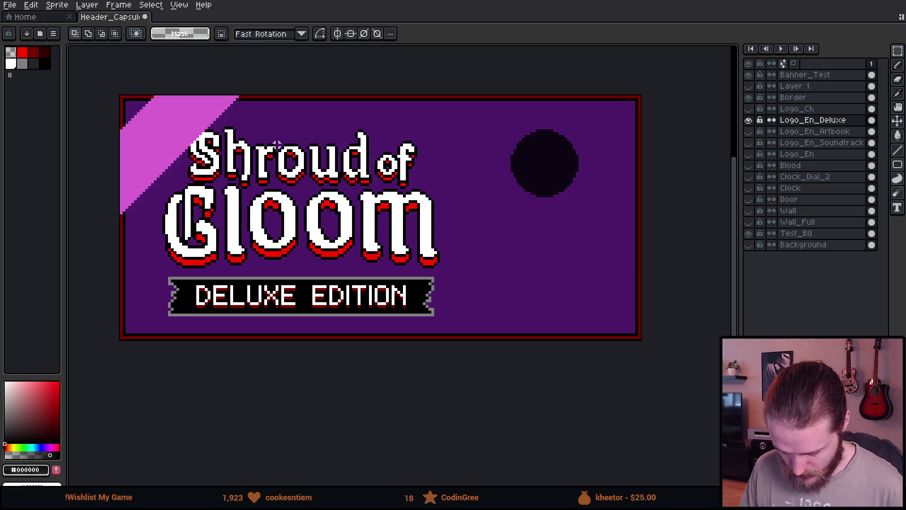
{"action": "left_click", "coordinate": [749, 233]}
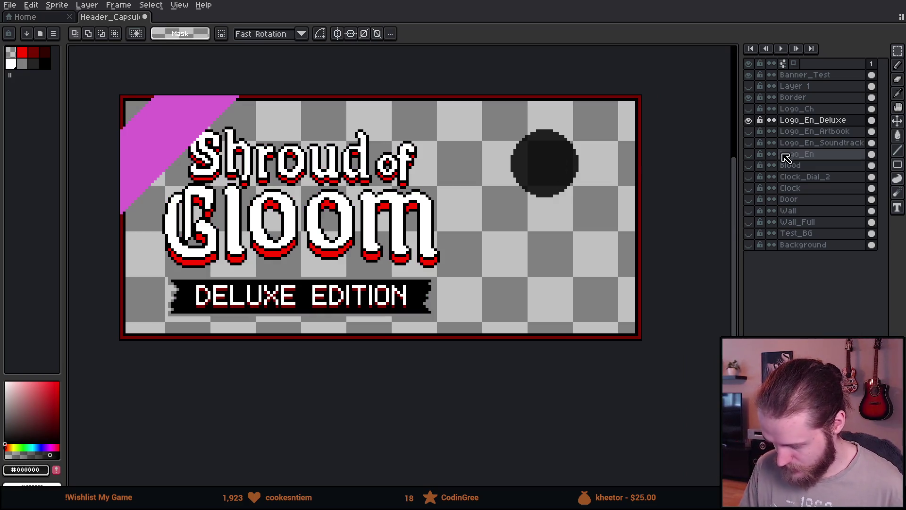
- Apply the black Outline effect to the logo twice for a thick outline
{"action": "mouse_move", "coordinate": [140, 110]}
{"action": "left_mouse_down"}
{"action": "mouse_move", "coordinate": [441, 283]}
{"action": "mouse_move", "coordinate": [480, 329]}
{"action": "left_mouse_up"}
{"action": "key", "text": "shift+o"}
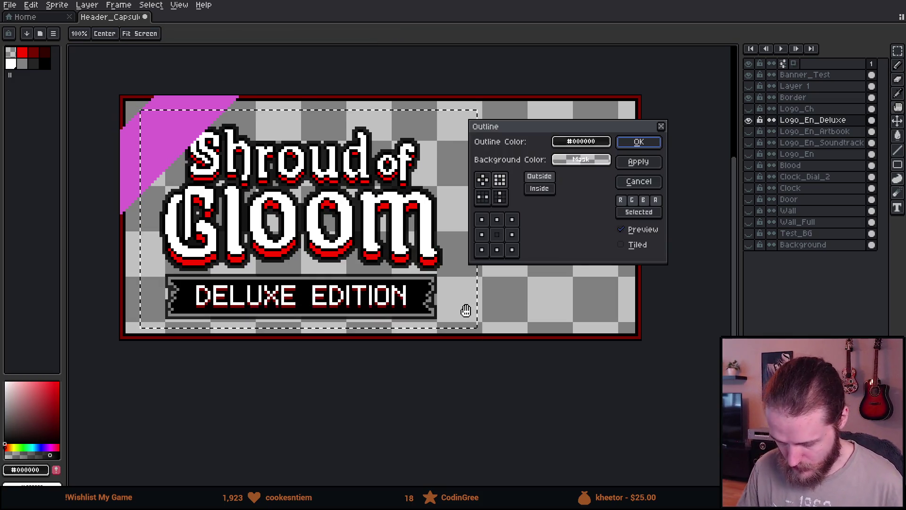
{"action": "left_click", "coordinate": [639, 142]}
{"action": "key", "text": "shift+o"}
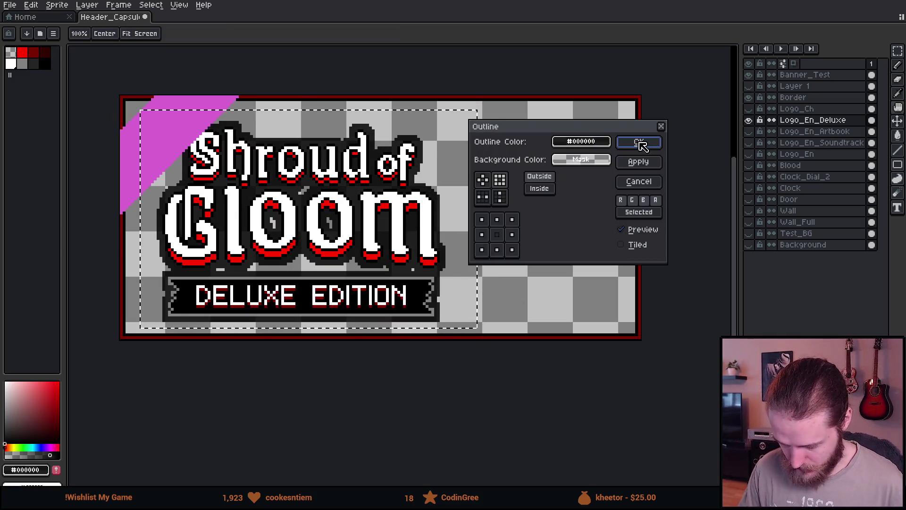
{"action": "left_click", "coordinate": [639, 142]}
- Select and delete the dark circle, then clear the selection
{"action": "left_click_drag", "start_coordinate": [486, 124], "coordinate": [602, 233]}
{"action": "key", "text": "Delete"}
{"action": "key", "text": "ctrl+d"}
{"action": "scroll", "coordinate": [600, 231], "scroll_direction": "down", "scroll_amount": 3}
{"action": "scroll", "coordinate": [598, 230], "scroll_direction": "up", "scroll_amount": 3}
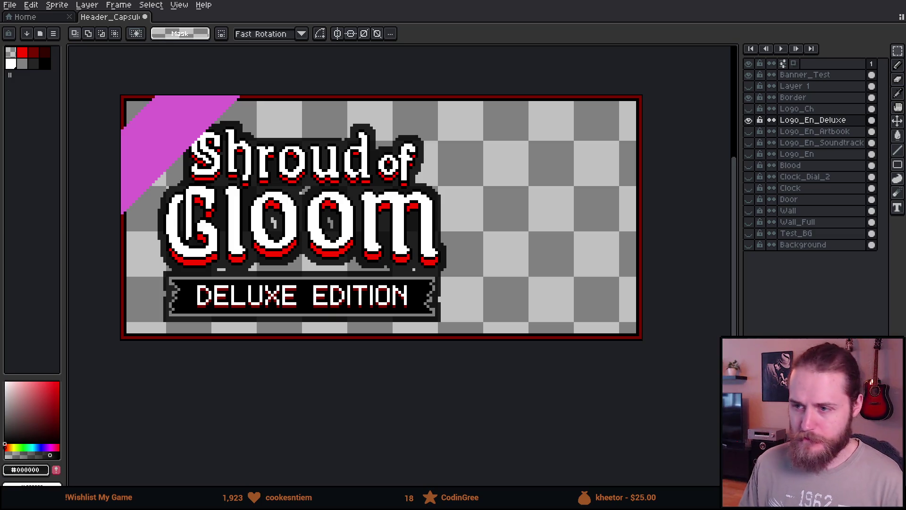
- Alt+Tab to the Steam Assets Version3 folder in File Explorer
{"action": "key", "text": "alt+Tab"}
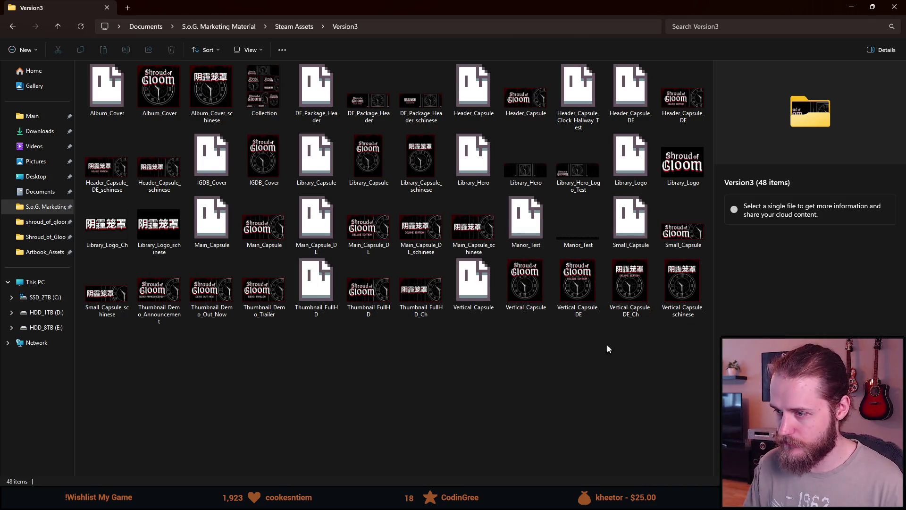
- Select Vertical_Capsule_DE and Vertical_Capsule_DE_Ch to compare, deselect, then return to Aseprite
{"action": "left_click_drag", "start_coordinate": [585, 361], "coordinate": [632, 310]}
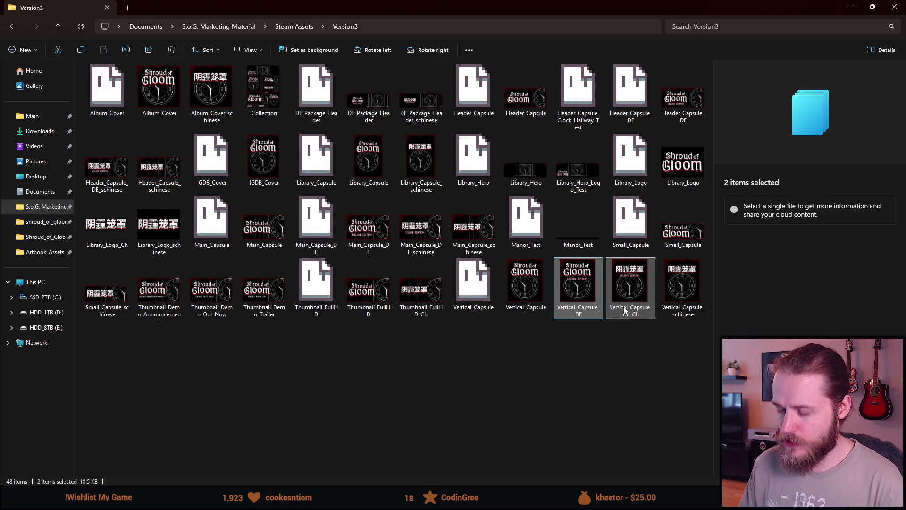
{"action": "left_click", "coordinate": [532, 371]}
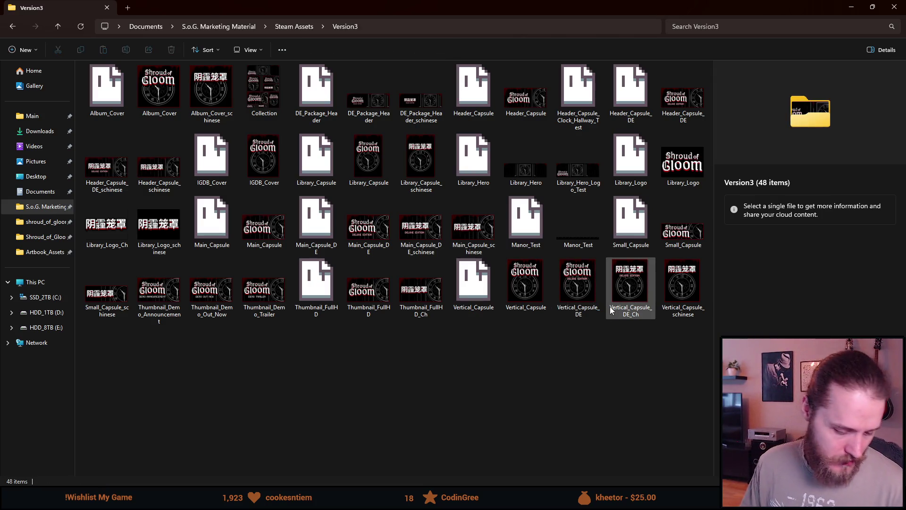
{"action": "key", "text": "alt+Tab"}
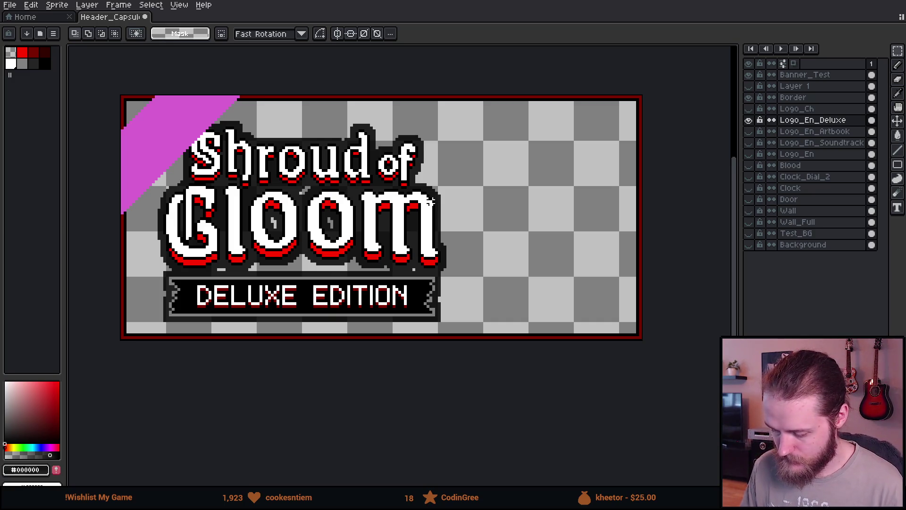
{"action": "scroll", "coordinate": [430, 201], "scroll_direction": "down", "scroll_amount": 3}
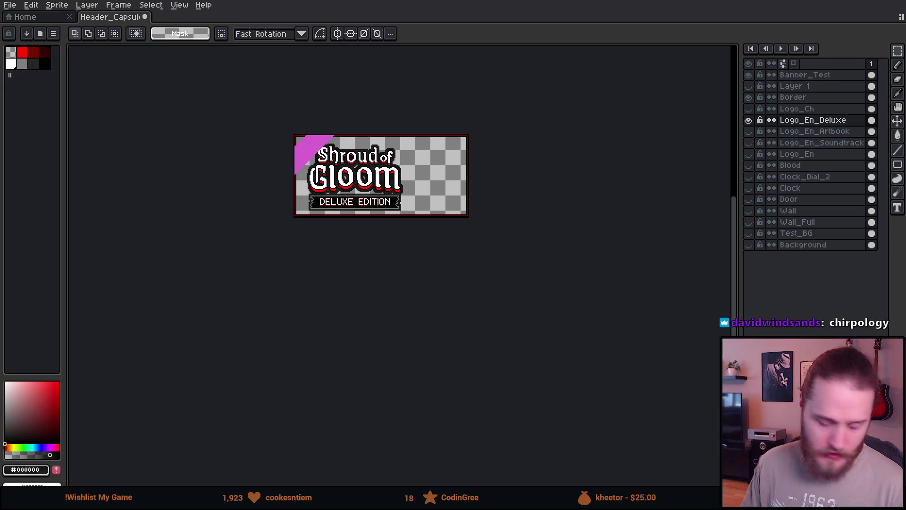
{"action": "key", "text": "alt+Tab"}
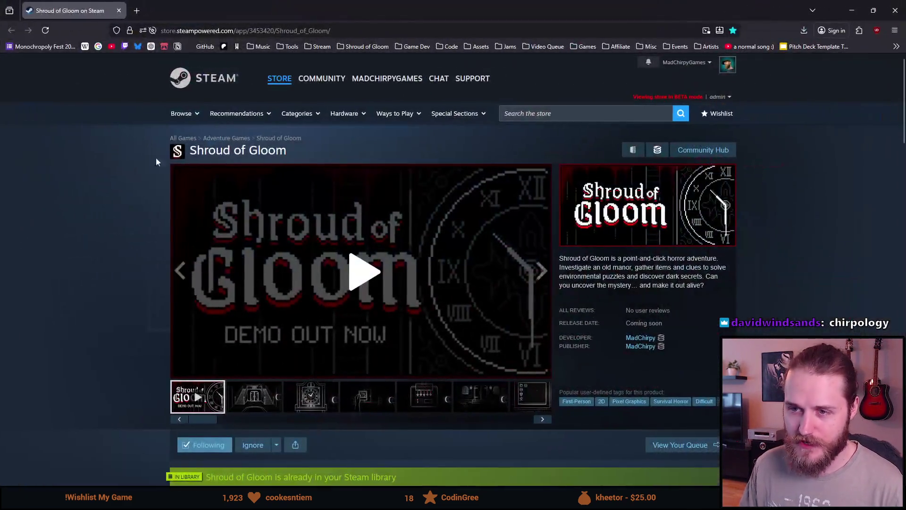
- Select the title, scroll the page, then reload the Shroud of Gloom store page with F5
{"action": "left_click_drag", "start_coordinate": [209, 151], "coordinate": [283, 151]}
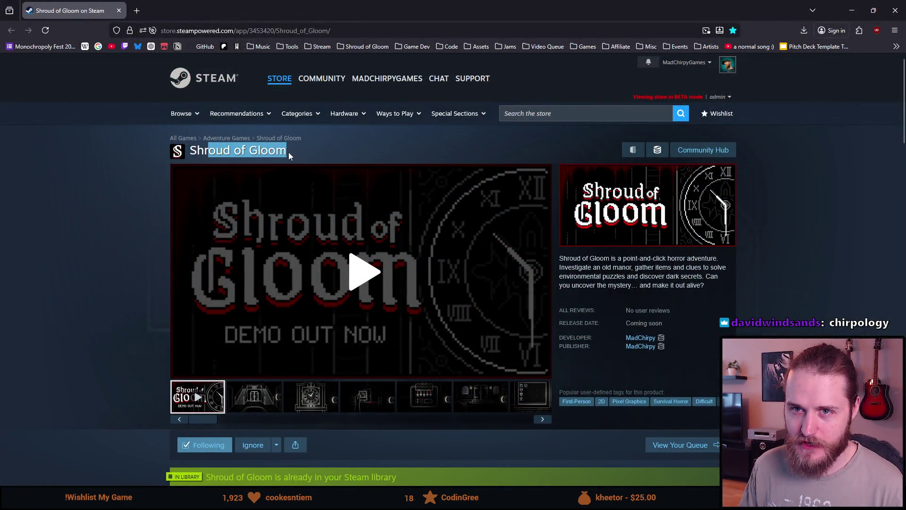
{"action": "mouse_move", "coordinate": [189, 151]}
{"action": "left_mouse_down"}
{"action": "mouse_move", "coordinate": [285, 152]}
{"action": "mouse_move", "coordinate": [189, 156]}
{"action": "left_mouse_up"}
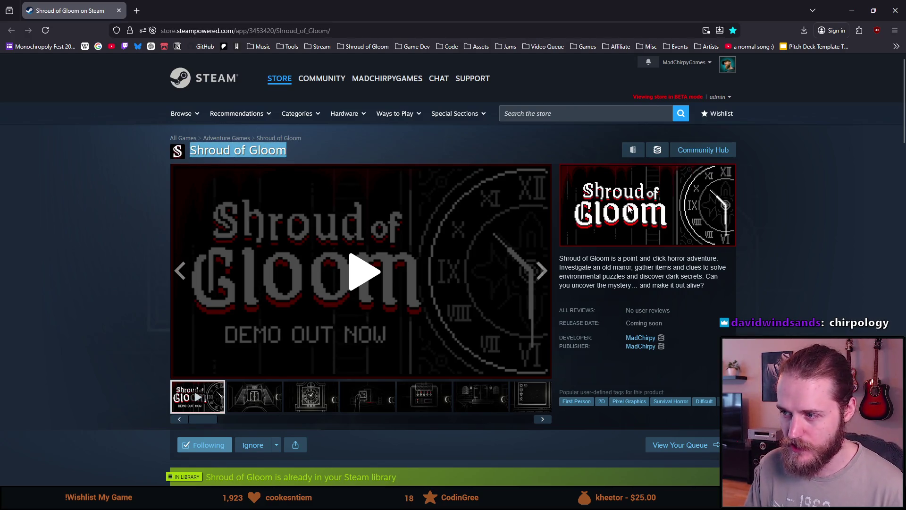
{"action": "scroll", "coordinate": [495, 222], "scroll_direction": "down", "scroll_amount": 5}
{"action": "scroll", "coordinate": [495, 222], "scroll_direction": "down", "scroll_amount": 3}
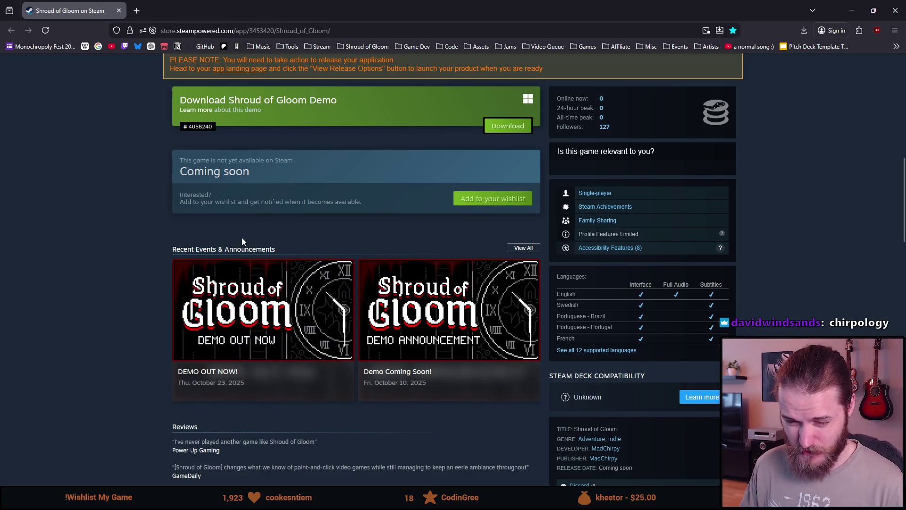
{"action": "scroll", "coordinate": [242, 241], "scroll_direction": "down", "scroll_amount": 1}
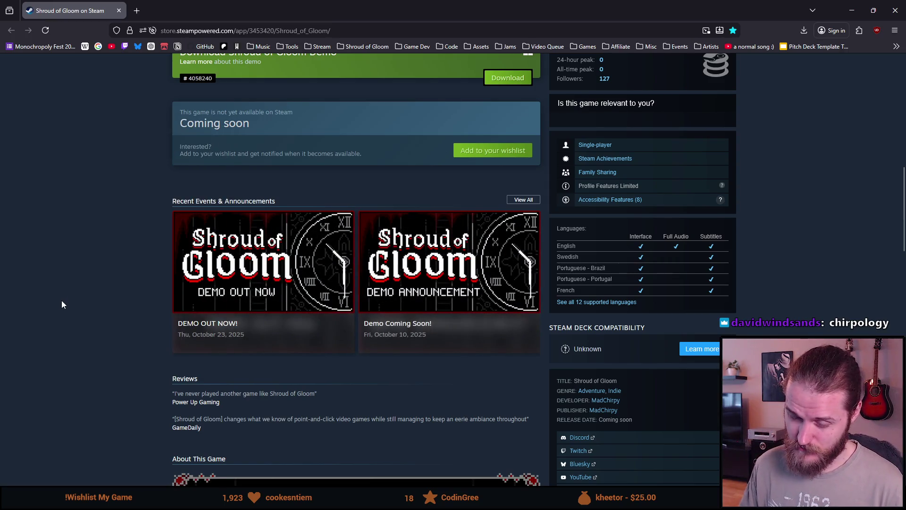
{"action": "scroll", "coordinate": [60, 306], "scroll_direction": "down", "scroll_amount": 2}
{"action": "key", "text": "F5"}
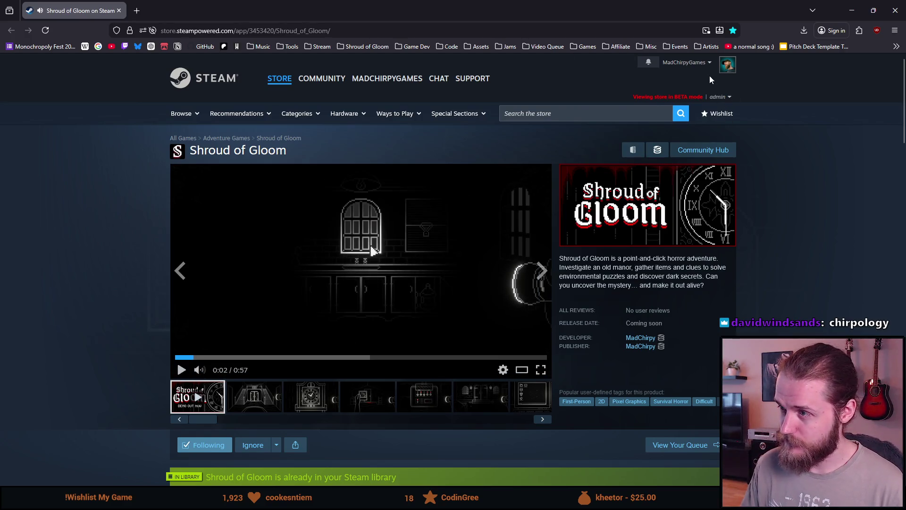
- Set the Steam store language to 简体中文 and reload the Shroud of Gloom page
{"action": "left_click", "coordinate": [701, 63]}
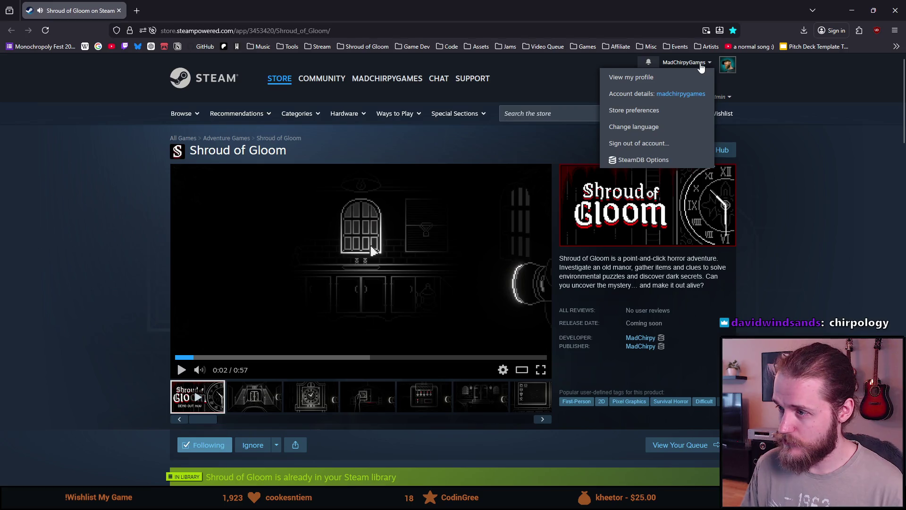
{"action": "mouse_move", "coordinate": [653, 129]}
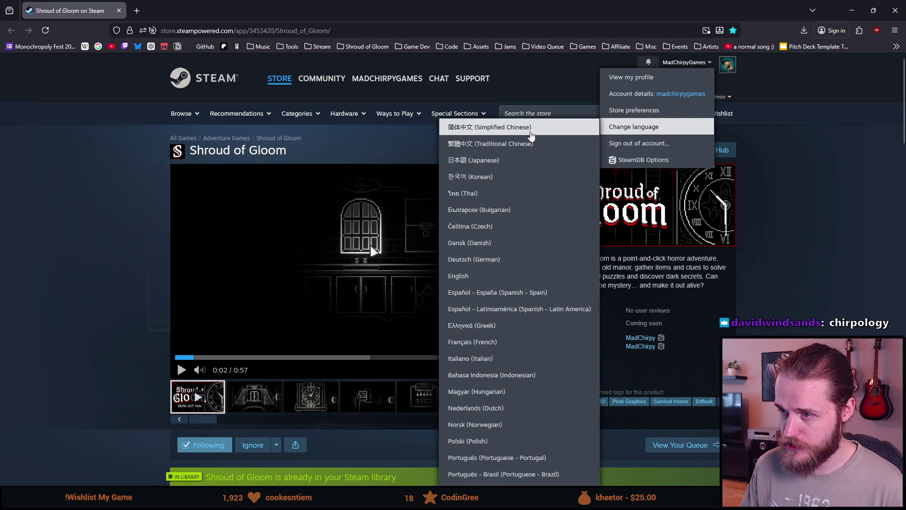
{"action": "left_click", "coordinate": [524, 131]}
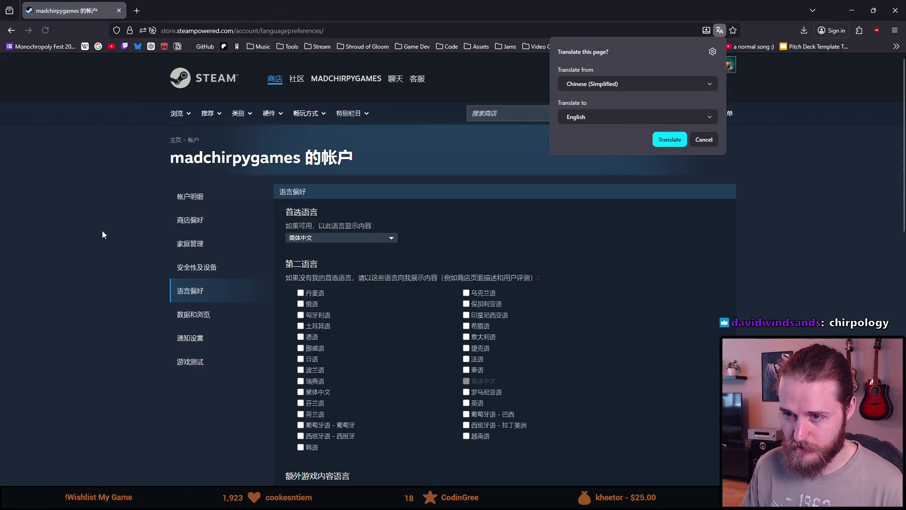
{"action": "key", "text": "alt+Left"}
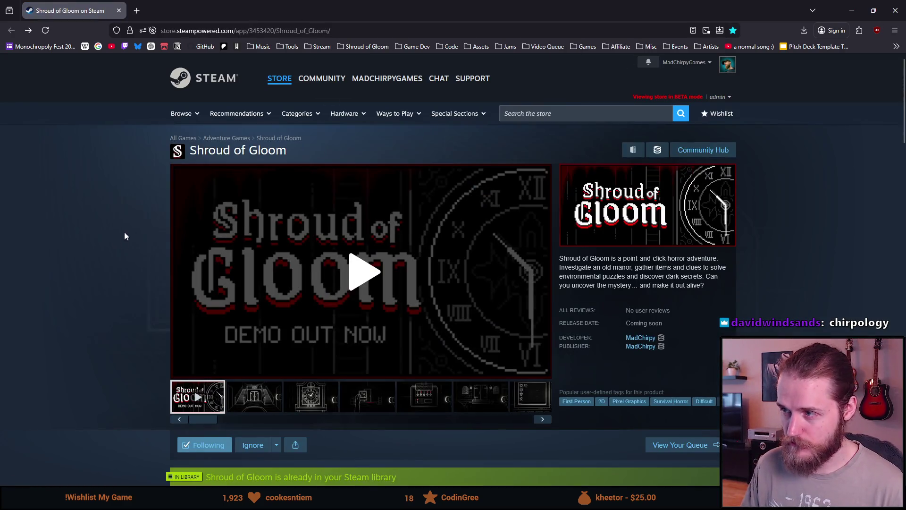
{"action": "left_click", "coordinate": [39, 32]}
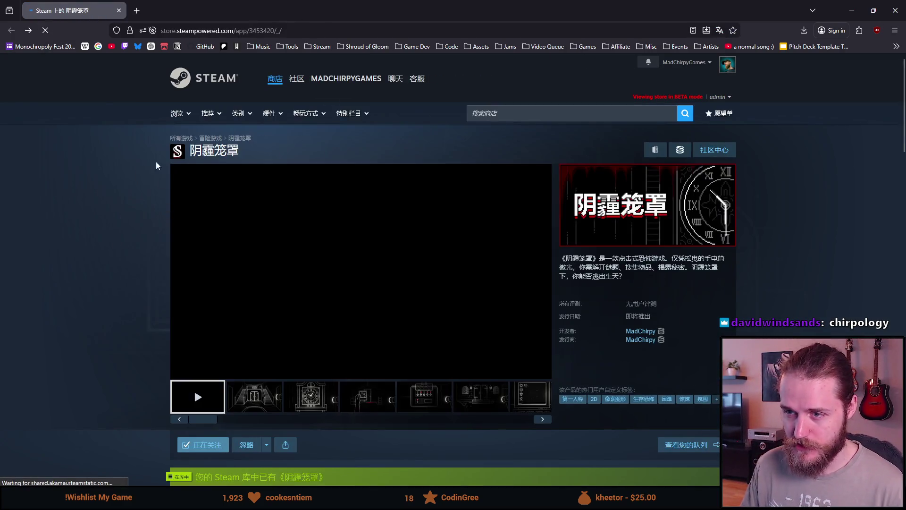
- Select the title 阴霾笼罩, scroll through the Chinese page, and pause the trailer
{"action": "double_click", "coordinate": [225, 222]}
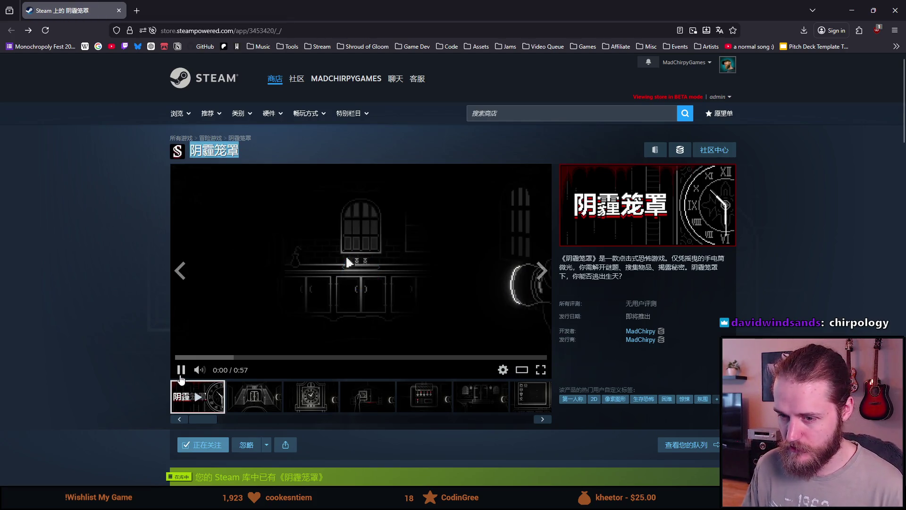
{"action": "scroll", "coordinate": [618, 203], "scroll_direction": "down", "scroll_amount": 3}
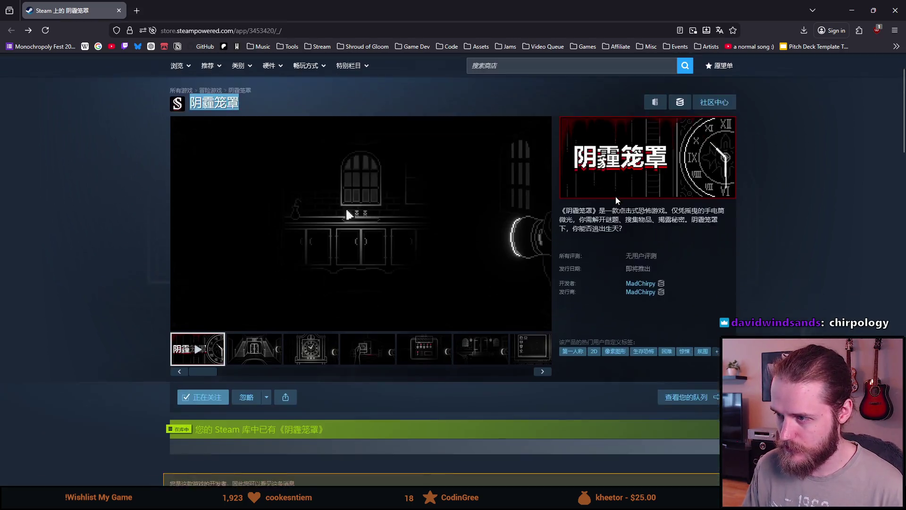
{"action": "scroll", "coordinate": [616, 202], "scroll_direction": "down", "scroll_amount": 6}
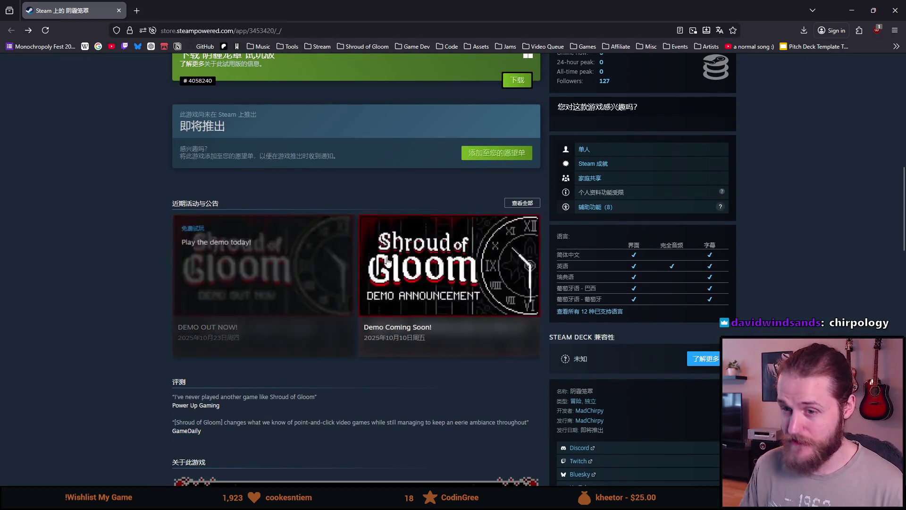
{"action": "scroll", "coordinate": [61, 176], "scroll_direction": "down", "scroll_amount": 7}
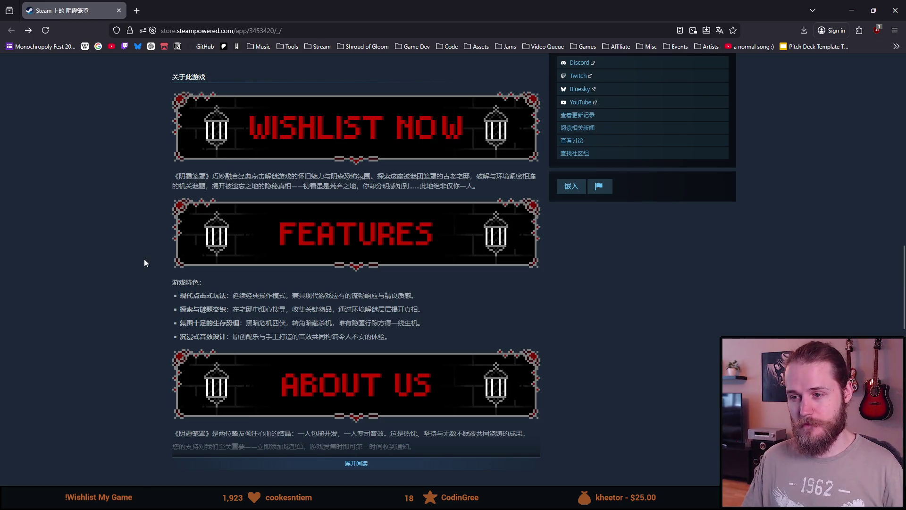
{"action": "scroll", "coordinate": [144, 262], "scroll_direction": "down", "scroll_amount": 5}
{"action": "scroll", "coordinate": [144, 263], "scroll_direction": "down", "scroll_amount": 5}
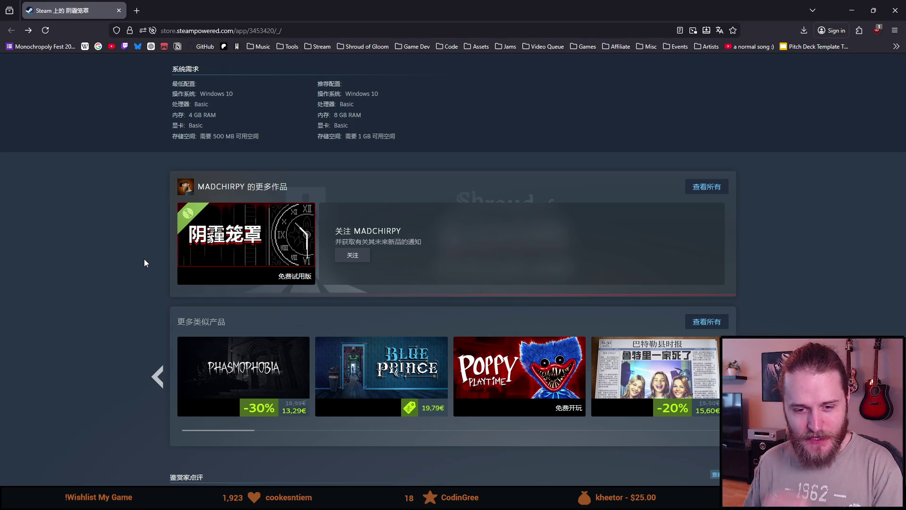
{"action": "scroll", "coordinate": [141, 251], "scroll_direction": "down", "scroll_amount": 5}
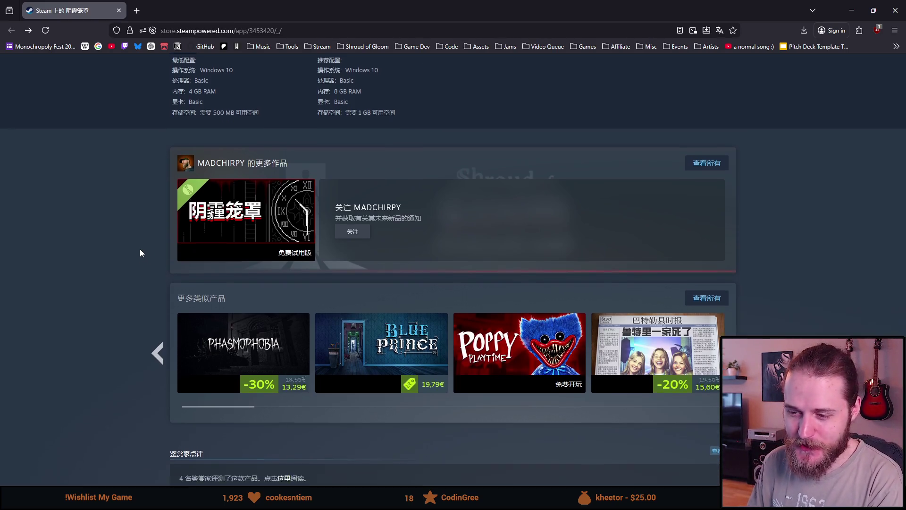
{"action": "scroll", "coordinate": [140, 250], "scroll_direction": "up", "scroll_amount": 6}
{"action": "scroll", "coordinate": [141, 249], "scroll_direction": "up", "scroll_amount": 7}
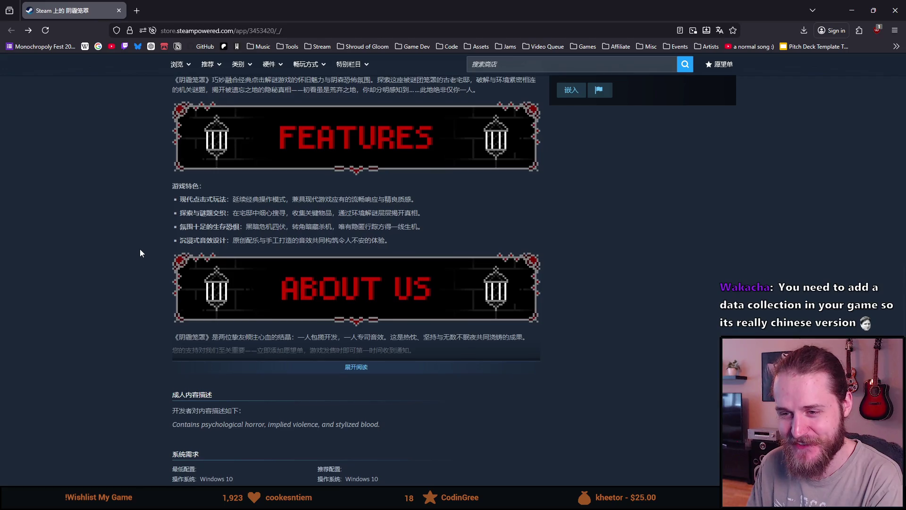
{"action": "scroll", "coordinate": [140, 249], "scroll_direction": "up", "scroll_amount": 5}
{"action": "scroll", "coordinate": [128, 247], "scroll_direction": "up", "scroll_amount": 5}
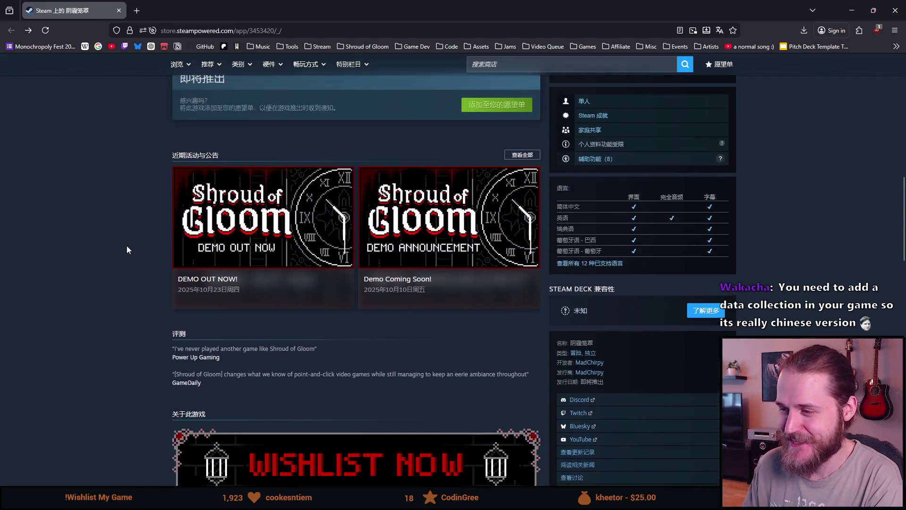
{"action": "scroll", "coordinate": [127, 250], "scroll_direction": "up", "scroll_amount": 10}
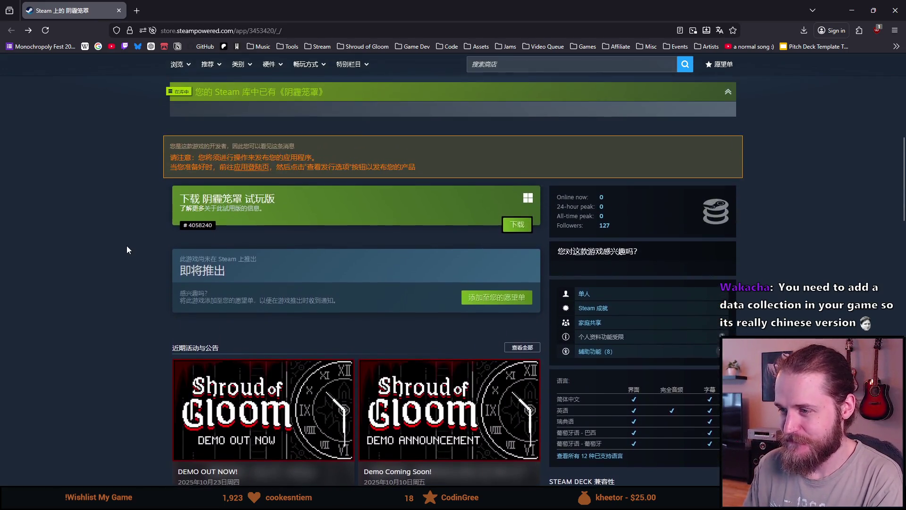
{"action": "scroll", "coordinate": [127, 249], "scroll_direction": "up", "scroll_amount": 2}
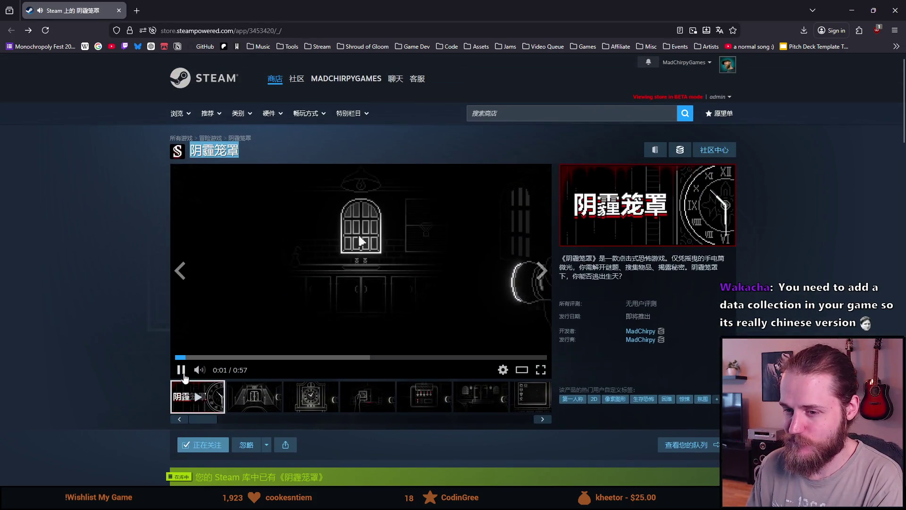
{"action": "left_click", "coordinate": [181, 368]}
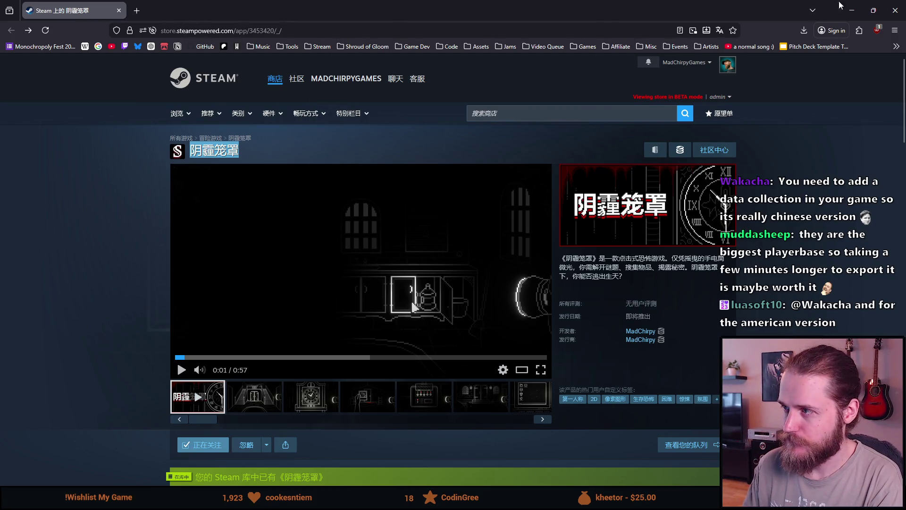
- Minimize Firefox and bring Aseprite back from the taskbar
{"action": "left_click", "coordinate": [852, 10]}
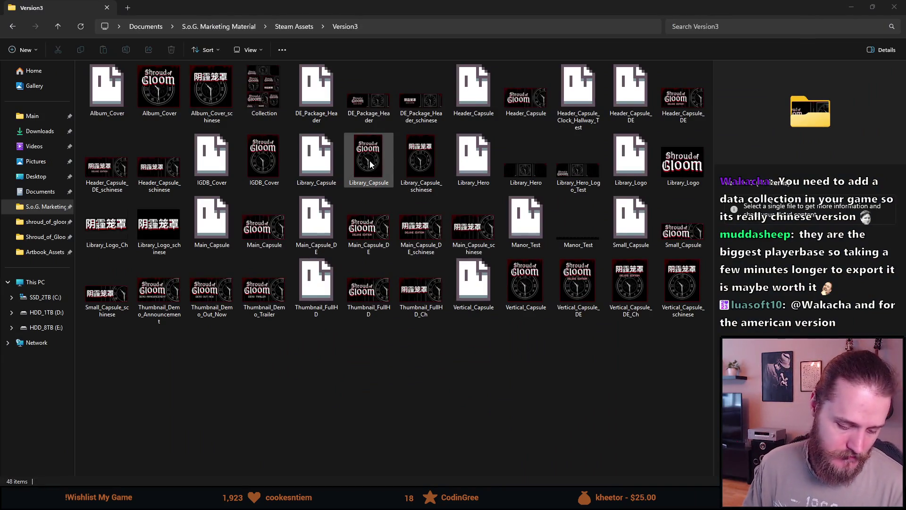
{"action": "left_click", "coordinate": [286, 501]}
{"action": "scroll", "coordinate": [356, 157], "scroll_direction": "up", "scroll_amount": 4}
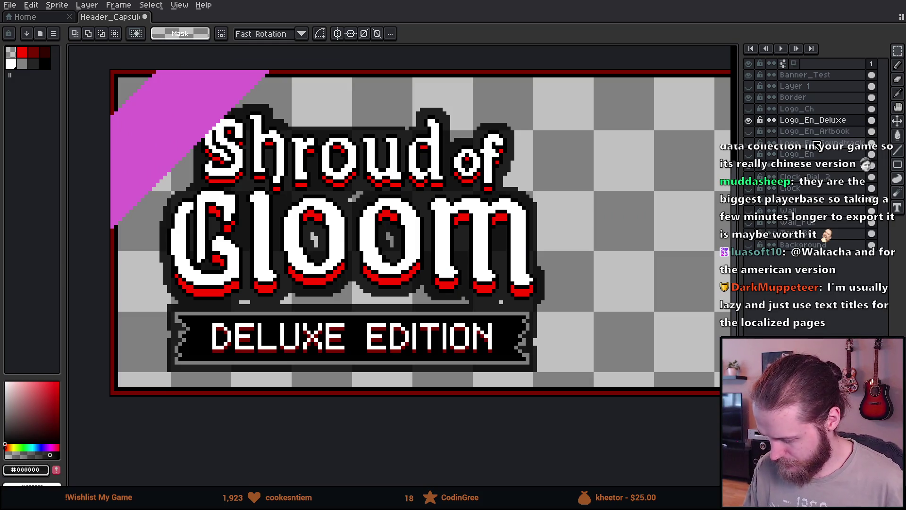
- Preview the Chinese Logo_Ch layer by toggling its visibility on and off
{"action": "left_click", "coordinate": [749, 109]}
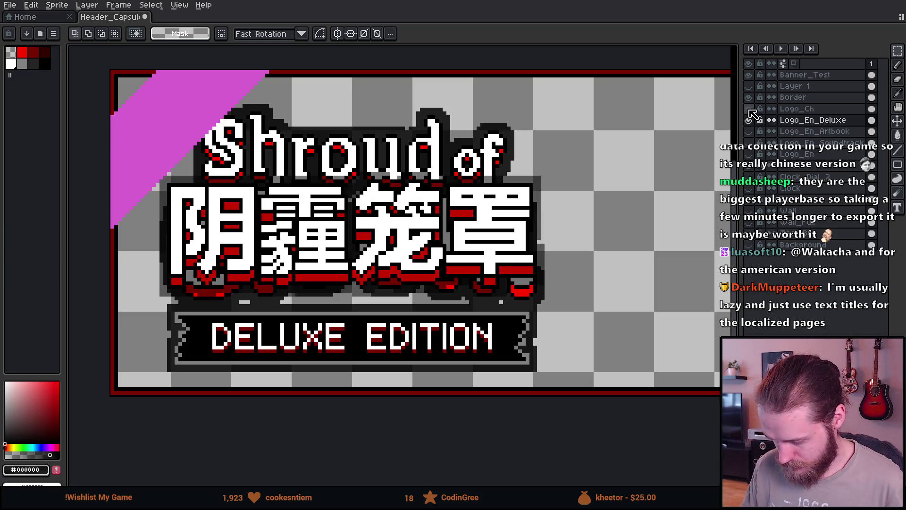
{"action": "left_click", "coordinate": [749, 109]}
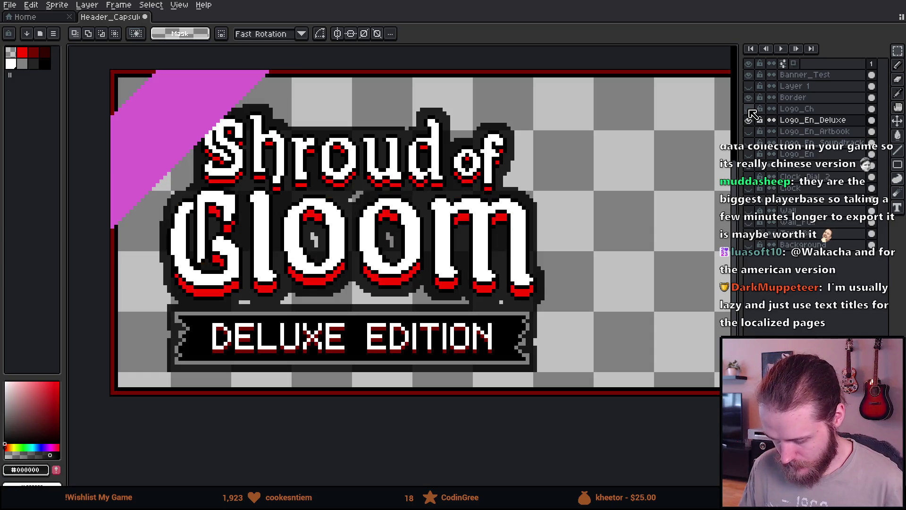
{"action": "scroll", "coordinate": [387, 136], "scroll_direction": "down", "scroll_amount": 1}
- Enlarge the canvas right and downward to 504×370 px via Sprite > Canvas Size
{"action": "left_click", "coordinate": [56, 5]}
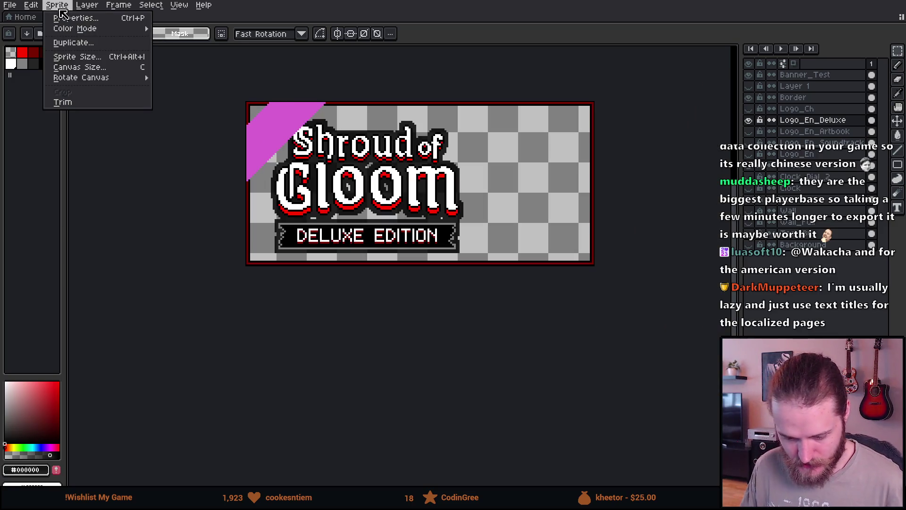
{"action": "left_click", "coordinate": [62, 67]}
{"action": "scroll", "coordinate": [314, 195], "scroll_direction": "down", "scroll_amount": 1}
{"action": "scroll", "coordinate": [329, 195], "scroll_direction": "down", "scroll_amount": 1}
{"action": "mouse_move", "coordinate": [339, 195]}
{"action": "left_mouse_down"}
{"action": "mouse_move", "coordinate": [346, 214]}
{"action": "mouse_move", "coordinate": [493, 350]}
{"action": "left_mouse_up"}
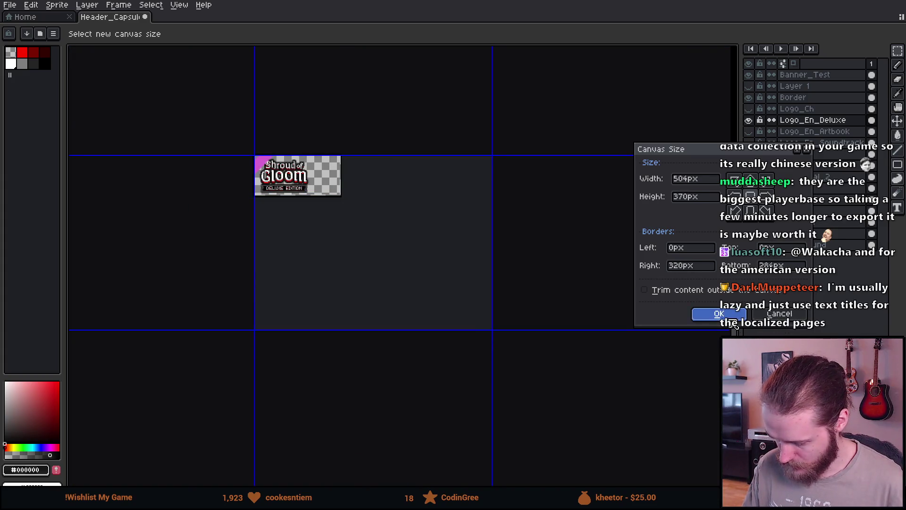
{"action": "left_click", "coordinate": [716, 314]}
{"action": "scroll", "coordinate": [307, 149], "scroll_direction": "up", "scroll_amount": 4}
{"action": "scroll", "coordinate": [293, 142], "scroll_direction": "down", "scroll_amount": 2}
{"action": "scroll", "coordinate": [425, 151], "scroll_direction": "left", "scroll_amount": 3}
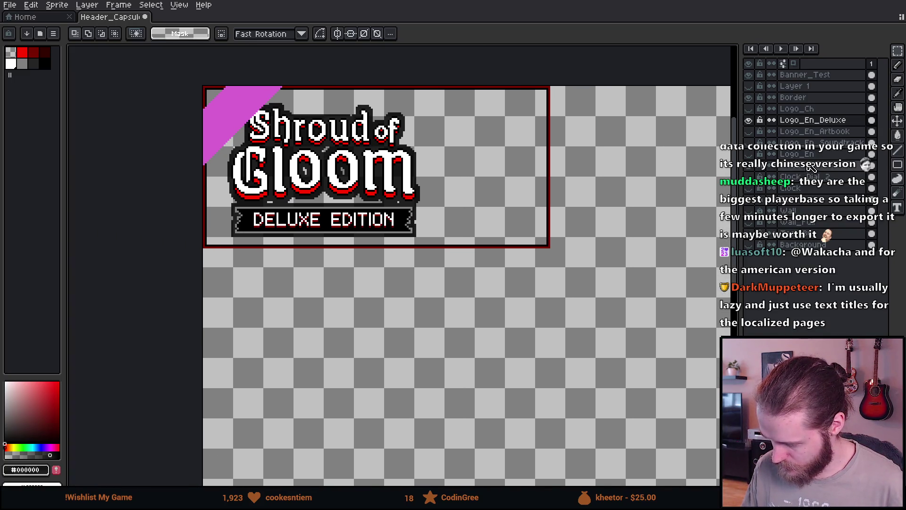
{"action": "left_click", "coordinate": [755, 109]}
- Show the Chinese 阴霾笼罩 logo, then copy and paste its area
{"action": "left_click", "coordinate": [749, 109]}
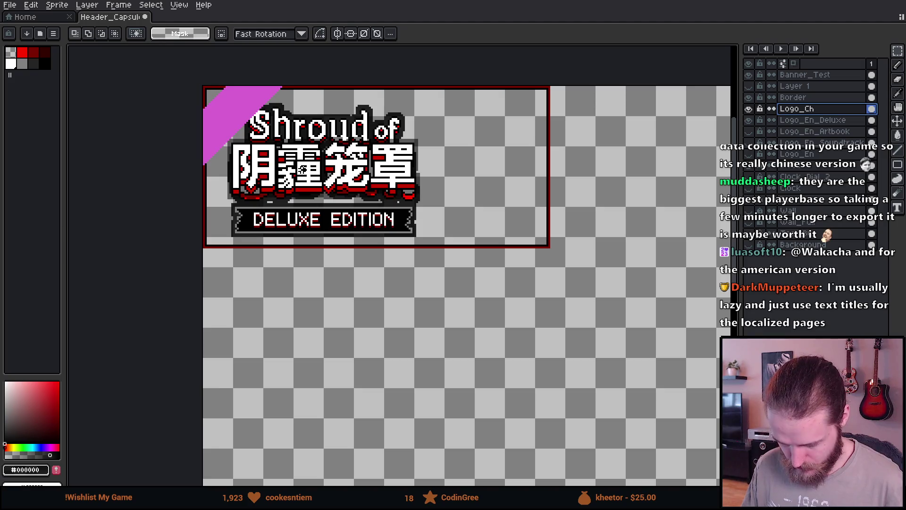
{"action": "left_click_drag", "start_coordinate": [227, 115], "coordinate": [478, 253]}
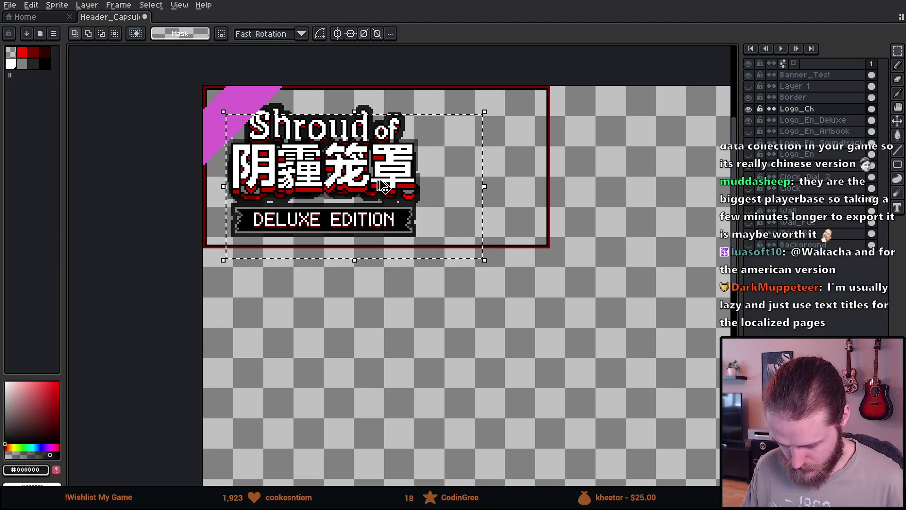
{"action": "key", "text": "ctrl+c"}
{"action": "key", "text": "ctrl+v"}
- Position the pasted Chinese title in the new space below and commit it
{"action": "left_click_drag", "start_coordinate": [371, 184], "coordinate": [423, 387]}
{"action": "scroll", "coordinate": [423, 387], "scroll_direction": "down", "scroll_amount": 3}
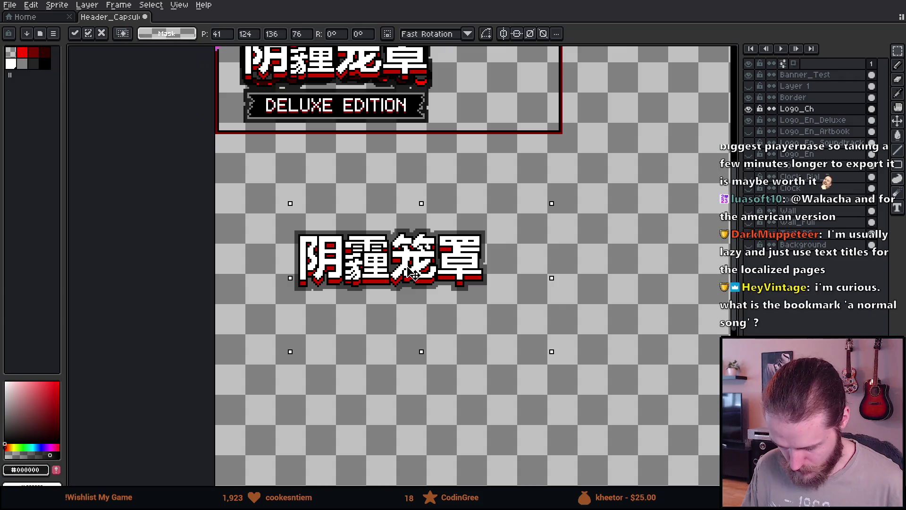
{"action": "key", "text": "Right"}
{"action": "key", "text": "Right"}
{"action": "key", "text": "Right"}
{"action": "key", "text": "Up"}
{"action": "key", "text": "Up"}
{"action": "key", "text": "Left"}
{"action": "key", "text": "Up"}
{"action": "key", "text": "Left"}
{"action": "key", "text": "Left"}
{"action": "key", "text": "Left"}
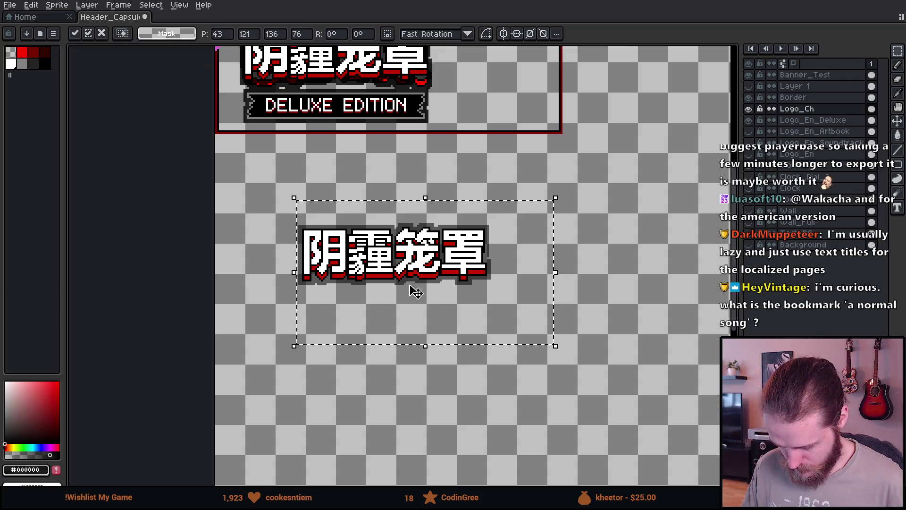
{"action": "scroll", "coordinate": [401, 283], "scroll_direction": "up", "scroll_amount": 4}
{"action": "left_click_drag", "start_coordinate": [401, 278], "coordinate": [408, 279]}
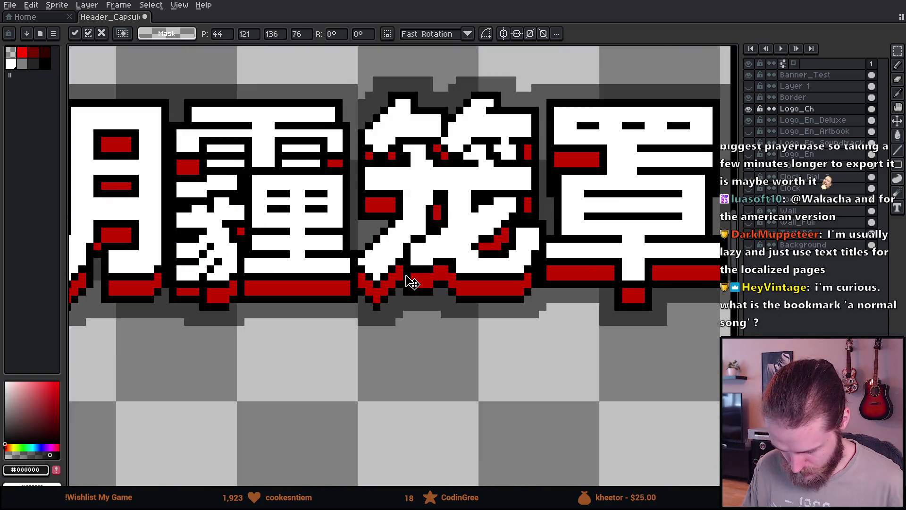
{"action": "scroll", "coordinate": [411, 282], "scroll_direction": "down", "scroll_amount": 5}
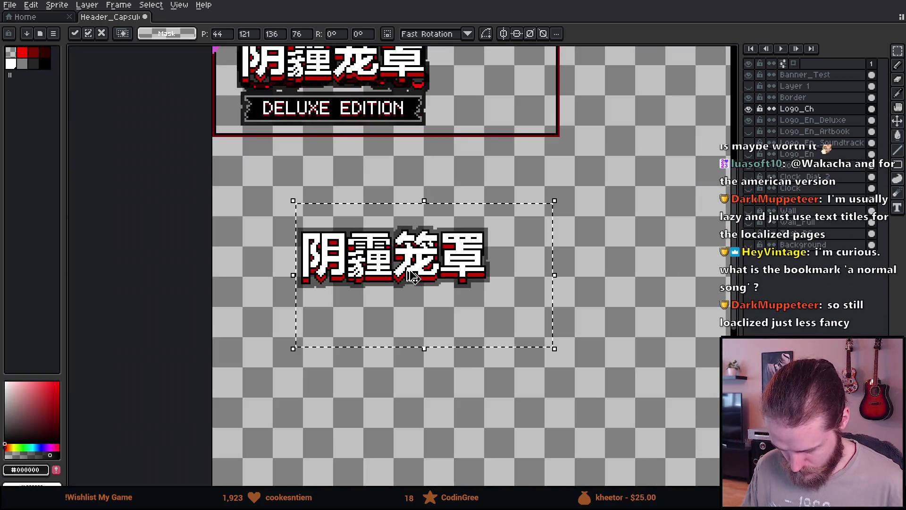
{"action": "key", "text": "ctrl+d"}
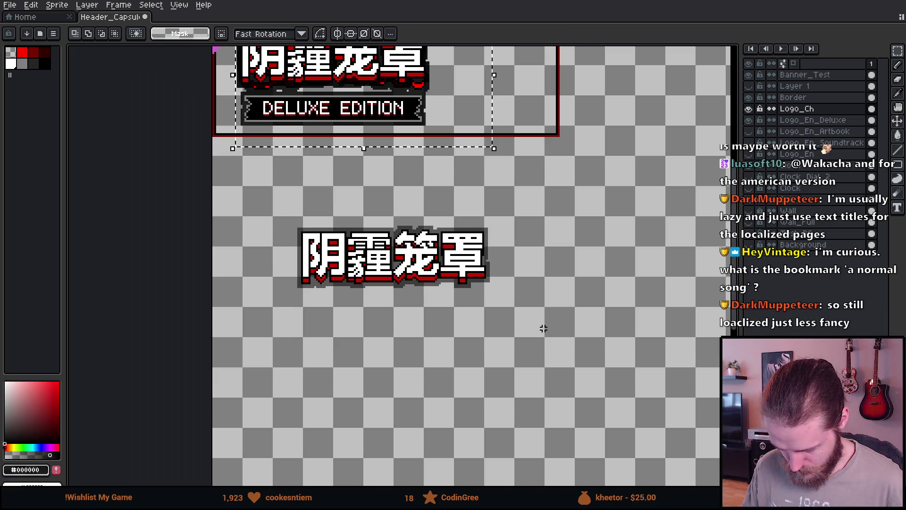
- Duplicate the lower Chinese logo further down and commit the copy
{"action": "left_click_drag", "start_coordinate": [264, 196], "coordinate": [576, 344]}
{"action": "left_click_drag", "start_coordinate": [443, 277], "coordinate": [445, 400]}
{"action": "scroll", "coordinate": [445, 400], "scroll_direction": "down", "scroll_amount": 1}
{"action": "scroll", "coordinate": [425, 354], "scroll_direction": "down", "scroll_amount": 3}
{"action": "scroll", "coordinate": [327, 281], "scroll_direction": "up", "scroll_amount": 2}
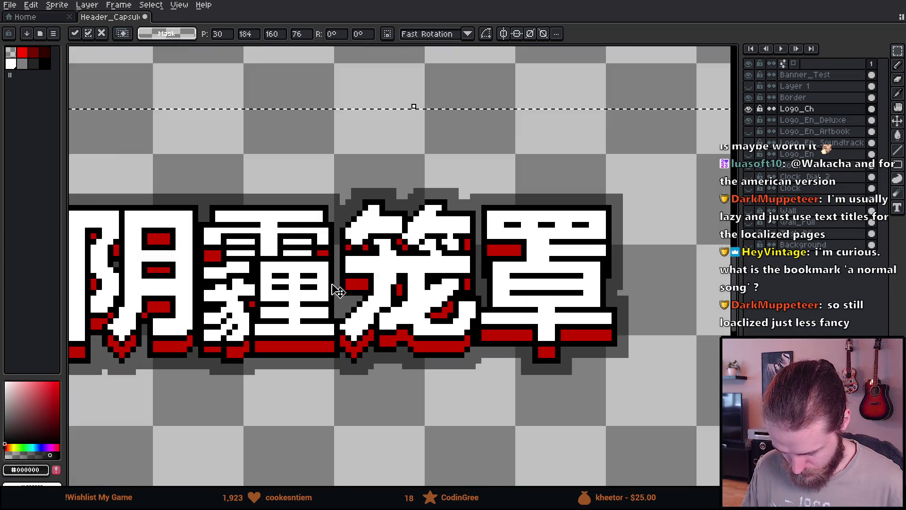
{"action": "key", "text": "Left"}
{"action": "scroll", "coordinate": [370, 320], "scroll_direction": "down", "scroll_amount": 2}
{"action": "key", "text": "Return"}
- Paste a third Chinese logo copy beneath the others and commit it
{"action": "key", "text": "ctrl+v"}
{"action": "mouse_move", "coordinate": [376, 199]}
{"action": "left_mouse_down"}
{"action": "mouse_move", "coordinate": [381, 422]}
{"action": "mouse_move", "coordinate": [373, 436]}
{"action": "left_mouse_up"}
{"action": "scroll", "coordinate": [373, 435], "scroll_direction": "up", "scroll_amount": 1}
{"action": "scroll", "coordinate": [397, 297], "scroll_direction": "up", "scroll_amount": 2}
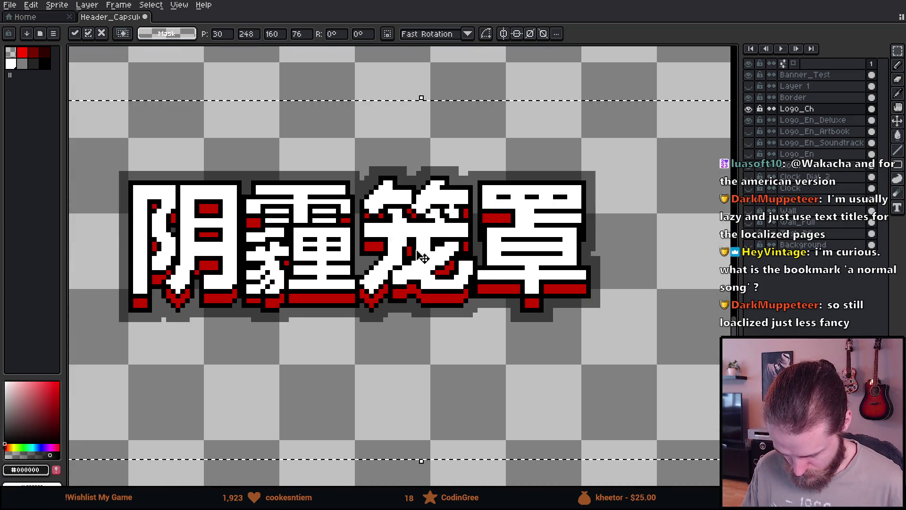
{"action": "scroll", "coordinate": [397, 300], "scroll_direction": "up", "scroll_amount": 1}
{"action": "left_click_drag", "start_coordinate": [398, 299], "coordinate": [390, 309]}
{"action": "scroll", "coordinate": [392, 315], "scroll_direction": "down", "scroll_amount": 3}
{"action": "scroll", "coordinate": [393, 316], "scroll_direction": "down", "scroll_amount": 3}
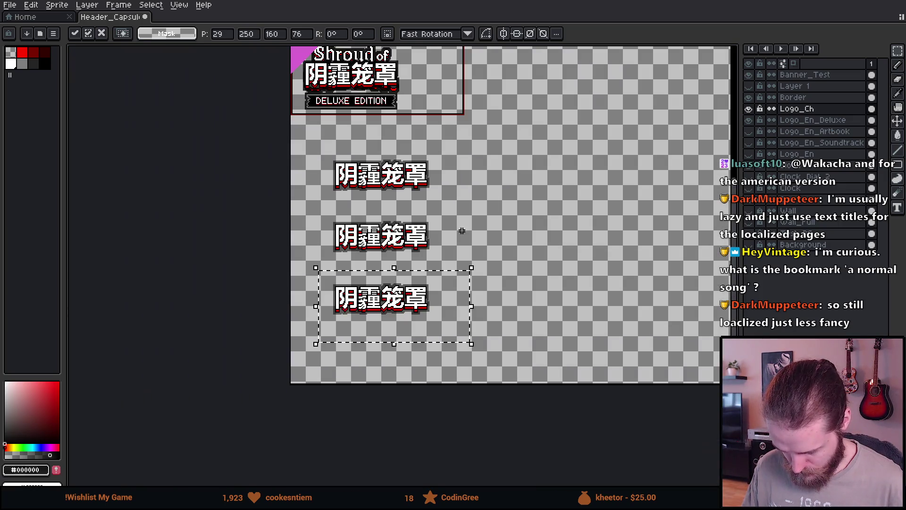
{"action": "key", "text": "Return"}
{"action": "left_click", "coordinate": [821, 122]}
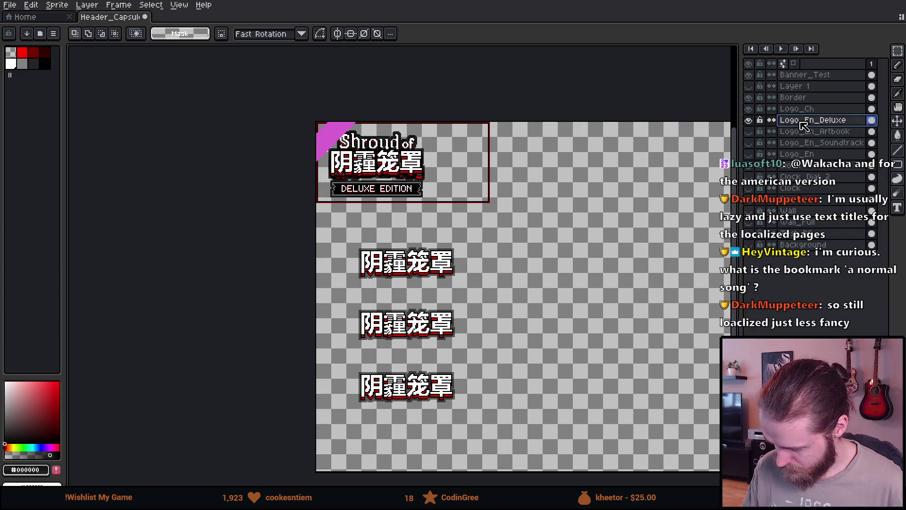
- Paste a copy of the DELUXE EDITION banner under the lowest Chinese logo, nudged up 1 pixel
{"action": "scroll", "coordinate": [380, 198], "scroll_direction": "up", "scroll_amount": 3}
{"action": "mouse_move", "coordinate": [92, 89]}
{"action": "left_mouse_down"}
{"action": "mouse_move", "coordinate": [558, 198]}
{"action": "mouse_move", "coordinate": [668, 197]}
{"action": "mouse_move", "coordinate": [676, 207]}
{"action": "left_mouse_up"}
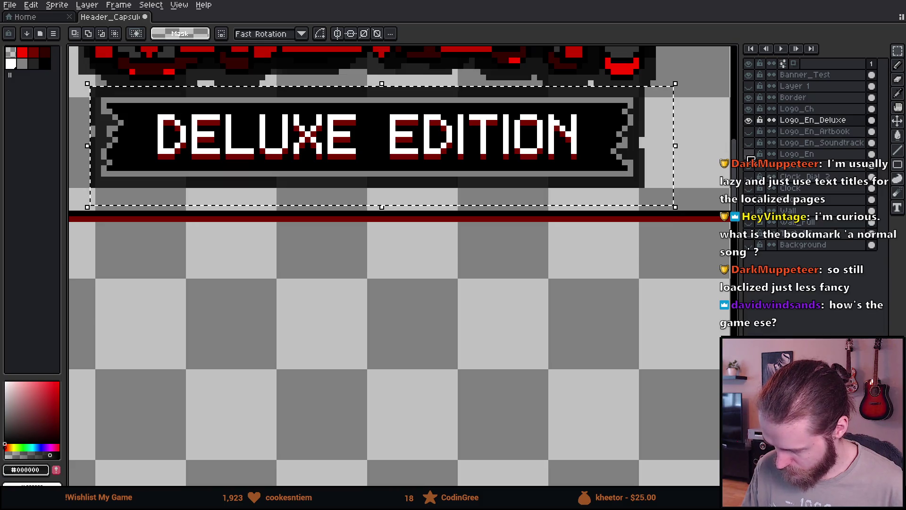
{"action": "scroll", "coordinate": [602, 228], "scroll_direction": "down", "scroll_amount": 4}
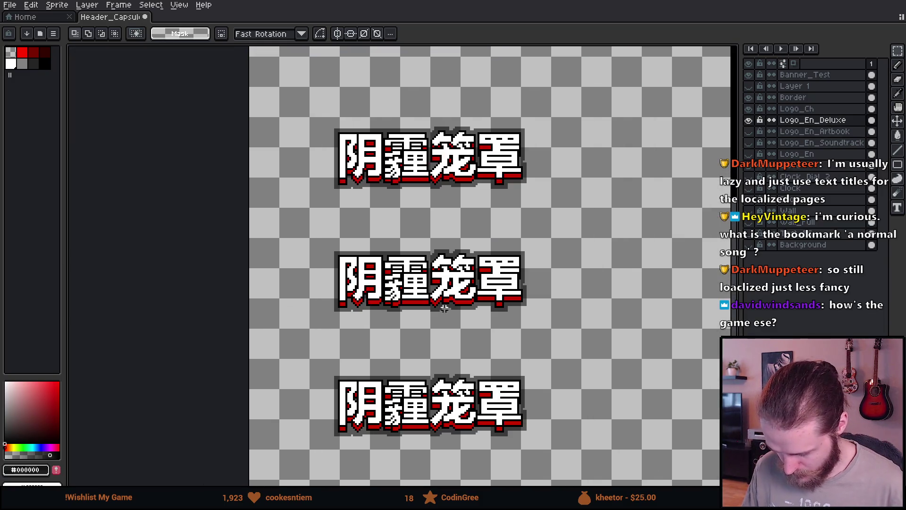
{"action": "scroll", "coordinate": [396, 307], "scroll_direction": "up", "scroll_amount": 4}
{"action": "key", "text": "ctrl+v"}
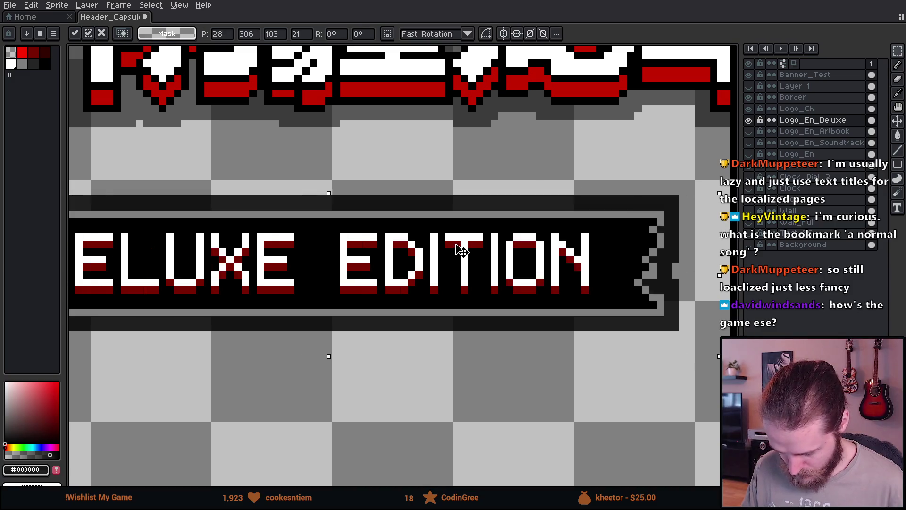
{"action": "key", "text": "Up"}
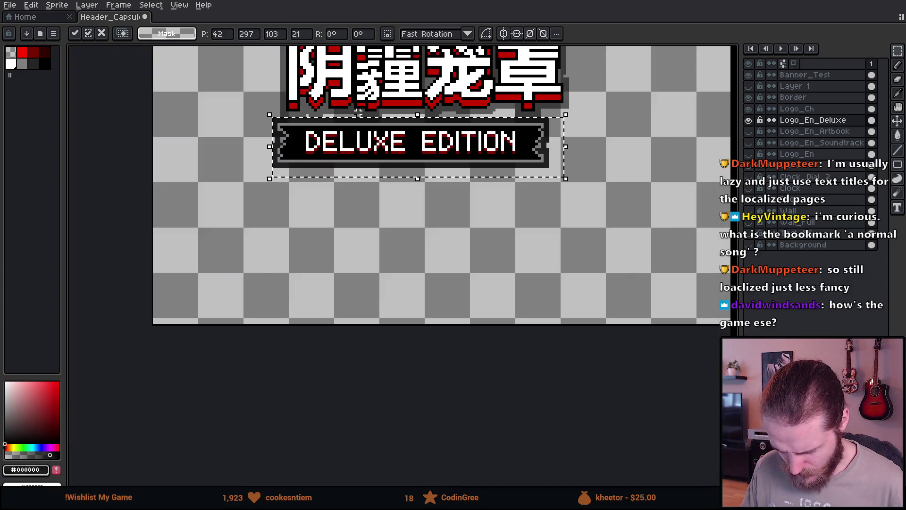
- Hide the Logo_En_Deluxe layer
{"action": "scroll", "coordinate": [358, 111], "scroll_direction": "down", "scroll_amount": 2}
{"action": "scroll", "coordinate": [372, 205], "scroll_direction": "down", "scroll_amount": 4}
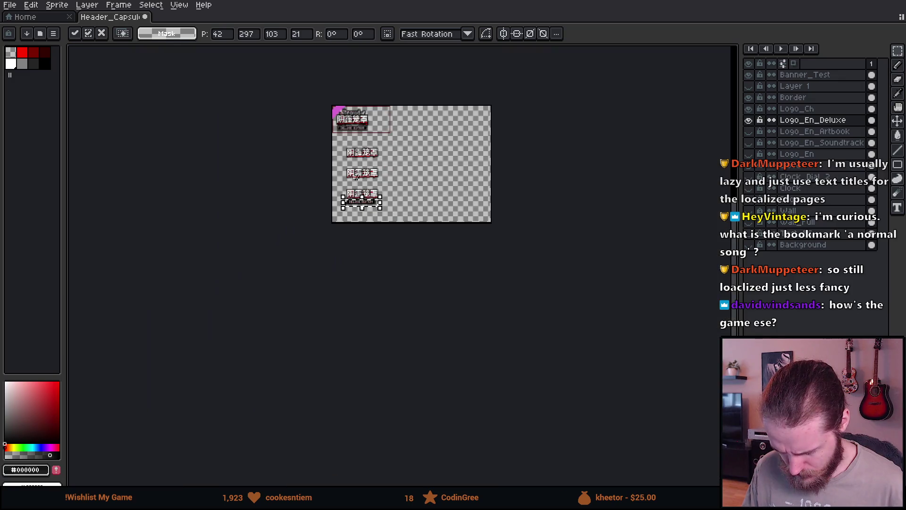
{"action": "scroll", "coordinate": [372, 205], "scroll_direction": "up", "scroll_amount": 5}
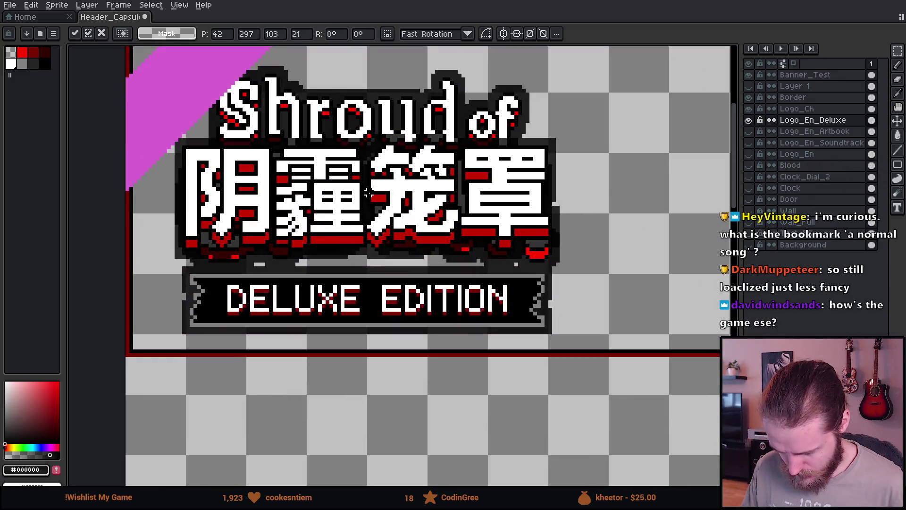
{"action": "scroll", "coordinate": [369, 193], "scroll_direction": "down", "scroll_amount": 3}
{"action": "scroll", "coordinate": [407, 334], "scroll_direction": "up", "scroll_amount": 3}
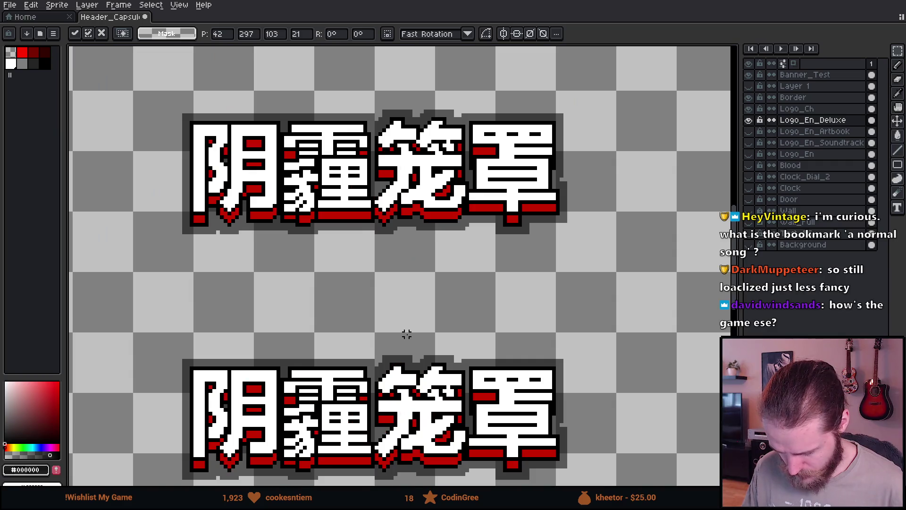
{"action": "scroll", "coordinate": [407, 335], "scroll_direction": "down", "scroll_amount": 3}
{"action": "scroll", "coordinate": [387, 325], "scroll_direction": "up", "scroll_amount": 3}
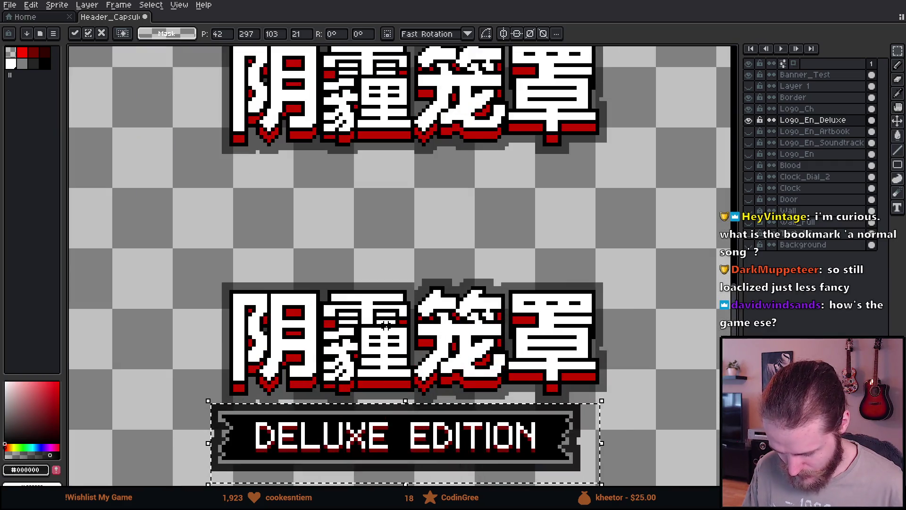
{"action": "scroll", "coordinate": [386, 325], "scroll_direction": "down", "scroll_amount": 2}
{"action": "scroll", "coordinate": [373, 312], "scroll_direction": "up", "scroll_amount": 5}
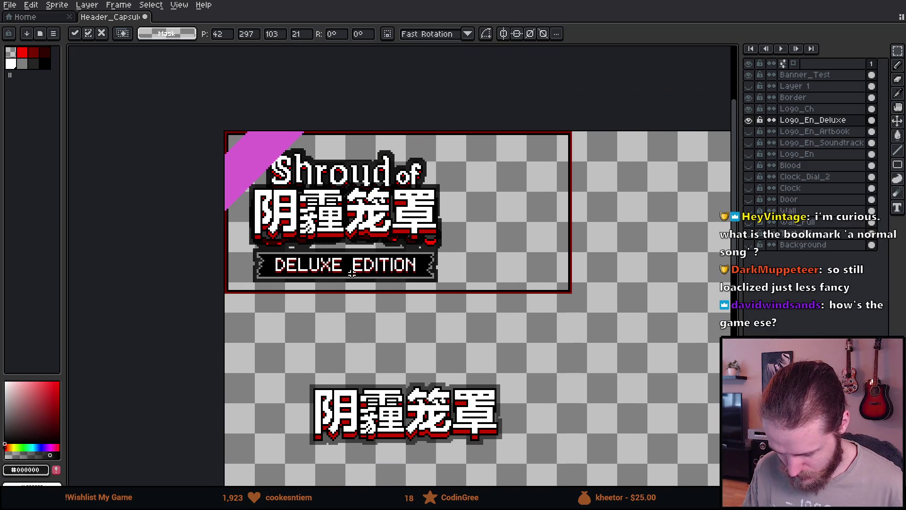
{"action": "scroll", "coordinate": [357, 164], "scroll_direction": "up", "scroll_amount": 2}
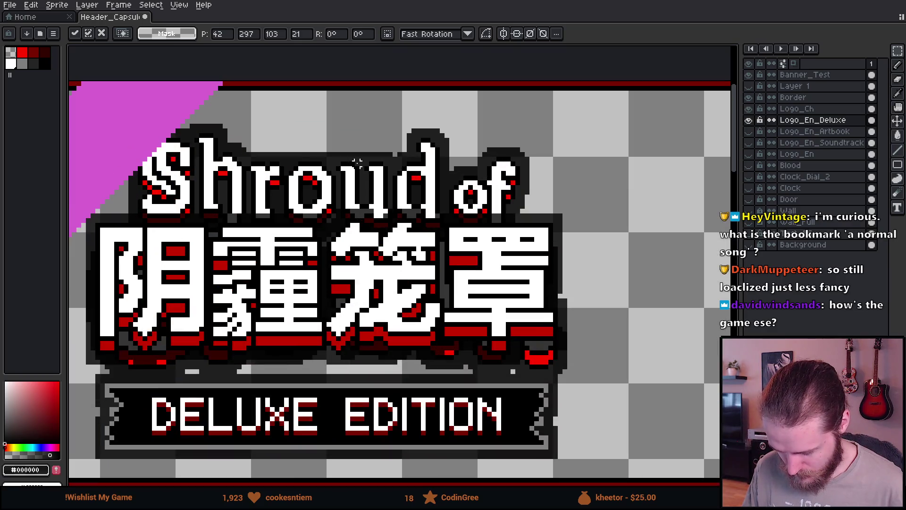
{"action": "left_click", "coordinate": [749, 121]}
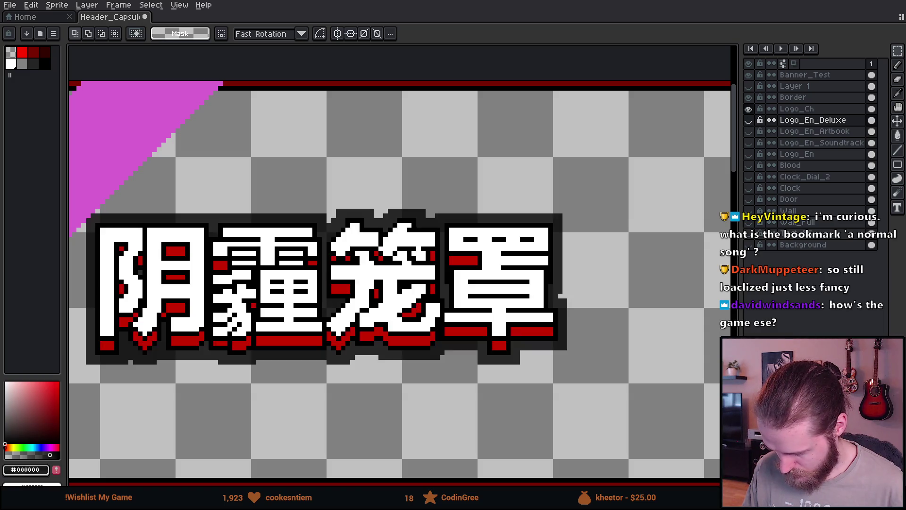
- Clear the leftover selection, switch to Logo_Ch, and keep Logo_En_Deluxe hidden
{"action": "scroll", "coordinate": [527, 158], "scroll_direction": "down", "scroll_amount": 3}
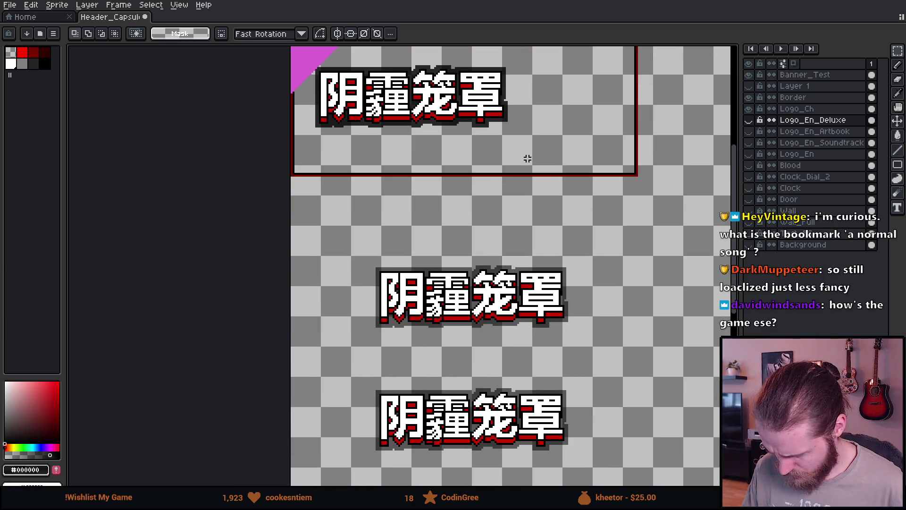
{"action": "scroll", "coordinate": [520, 252], "scroll_direction": "down", "scroll_amount": 5}
{"action": "key", "text": "ctrl+d"}
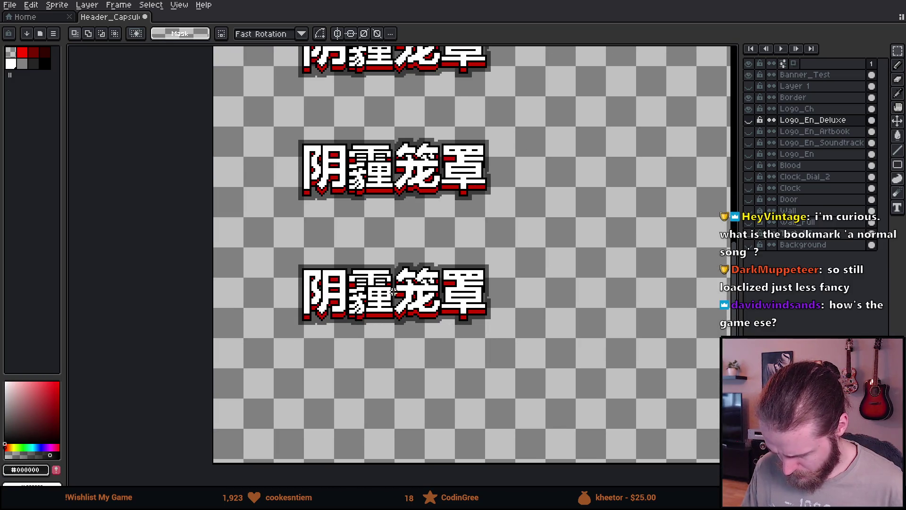
{"action": "left_click", "coordinate": [777, 110]}
{"action": "left_click", "coordinate": [748, 121]}
{"action": "left_click", "coordinate": [749, 120]}
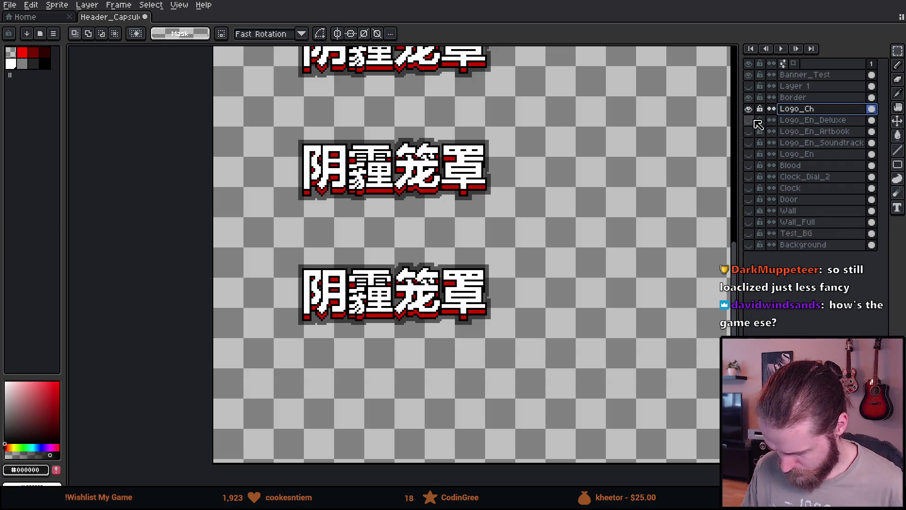
- Move the middle Chinese 阴霾笼罩 logo a few pixels up and commit it
{"action": "scroll", "coordinate": [313, 76], "scroll_direction": "up", "scroll_amount": 2}
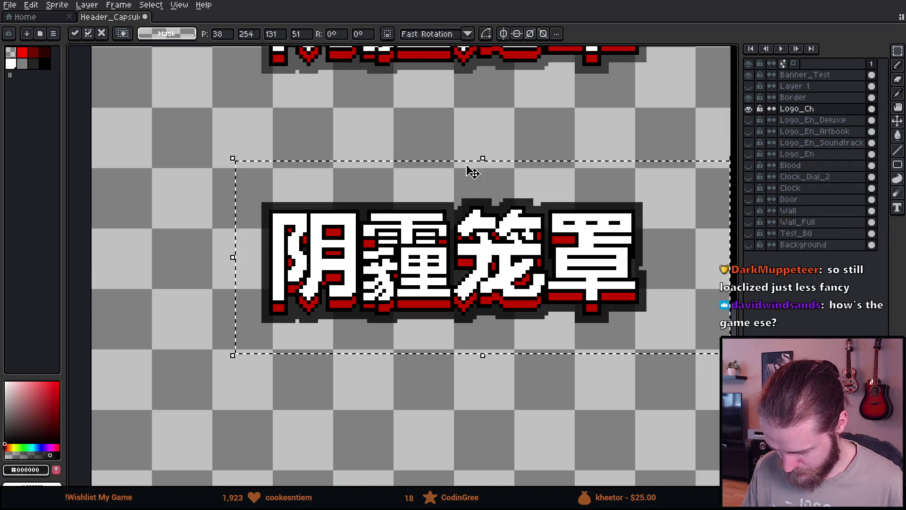
{"action": "scroll", "coordinate": [398, 284], "scroll_direction": "up", "scroll_amount": 1}
{"action": "left_click_drag", "start_coordinate": [397, 283], "coordinate": [398, 304]}
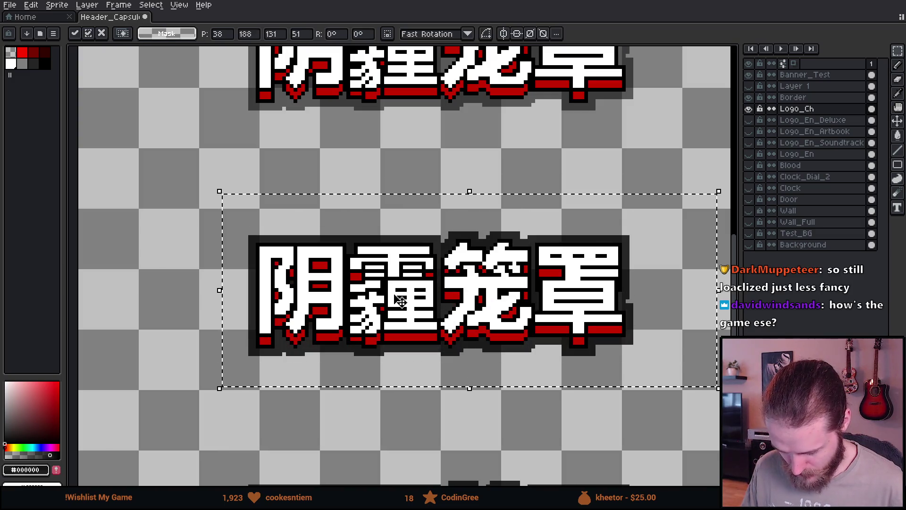
{"action": "scroll", "coordinate": [403, 267], "scroll_direction": "down", "scroll_amount": 1}
{"action": "left_click_drag", "start_coordinate": [401, 266], "coordinate": [400, 251]}
{"action": "left_click", "coordinate": [248, 105]}
- Preview the Deluxe, Soundtrack and Artbook banners under the logo, hide them all, and select Logo_En_Deluxe
{"action": "scroll", "coordinate": [412, 192], "scroll_direction": "down", "scroll_amount": 3}
{"action": "scroll", "coordinate": [413, 191], "scroll_direction": "up", "scroll_amount": 1}
{"action": "scroll", "coordinate": [412, 192], "scroll_direction": "up", "scroll_amount": 1}
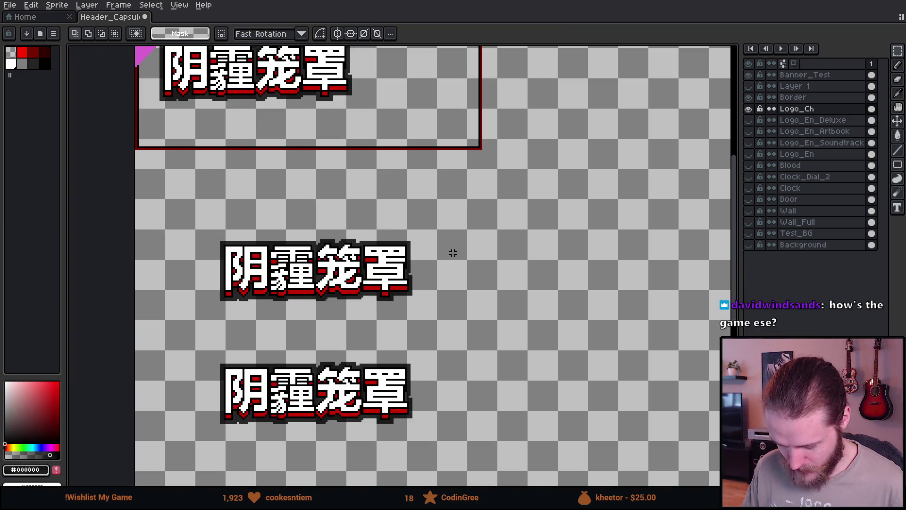
{"action": "left_click", "coordinate": [752, 120]}
{"action": "left_click", "coordinate": [752, 121]}
{"action": "left_click", "coordinate": [753, 141]}
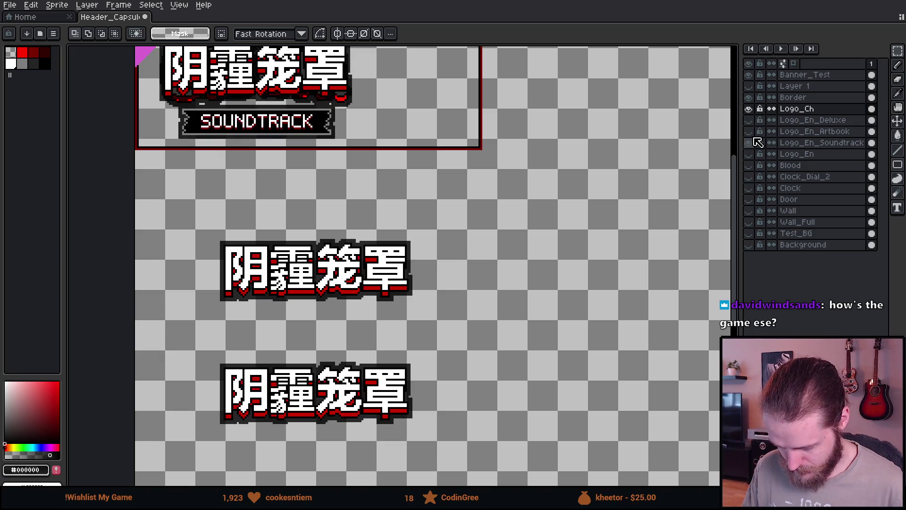
{"action": "left_click", "coordinate": [753, 142]}
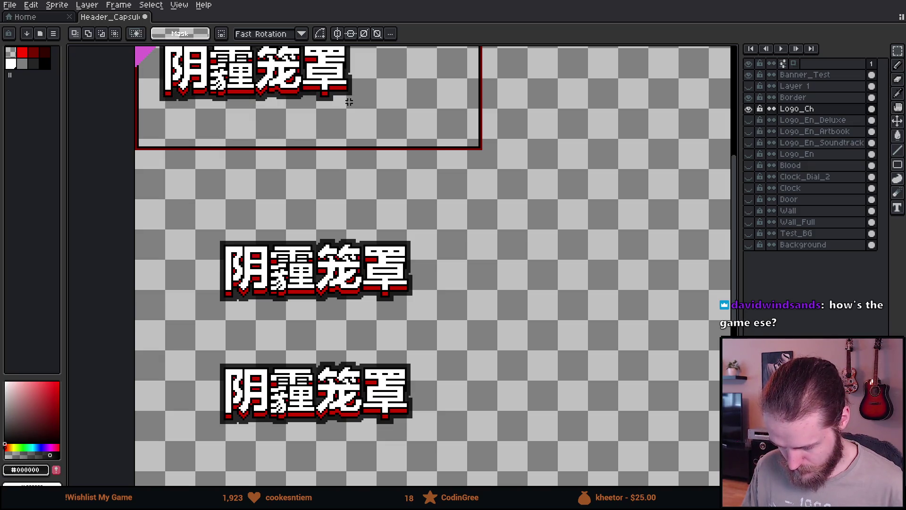
{"action": "left_click", "coordinate": [749, 131]}
{"action": "left_click", "coordinate": [750, 132]}
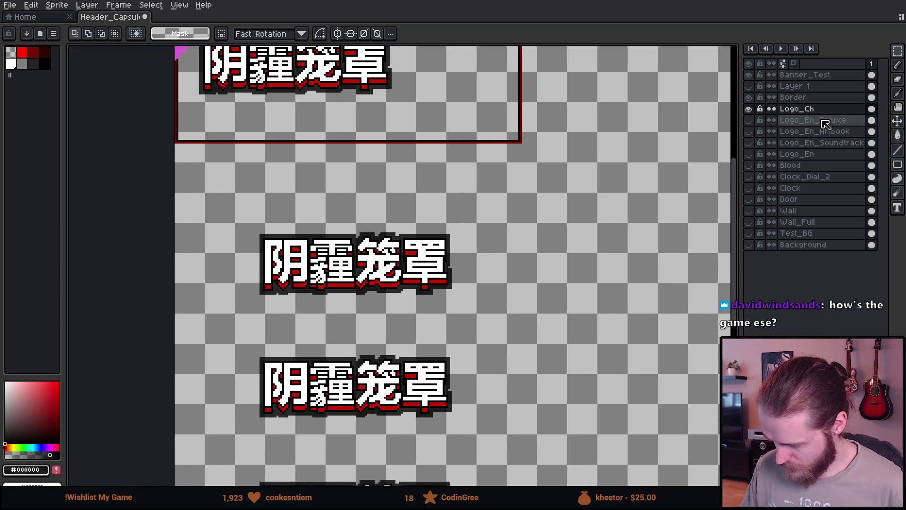
{"action": "left_click", "coordinate": [825, 122]}
{"action": "scroll", "coordinate": [404, 166], "scroll_direction": "up", "scroll_amount": 3}
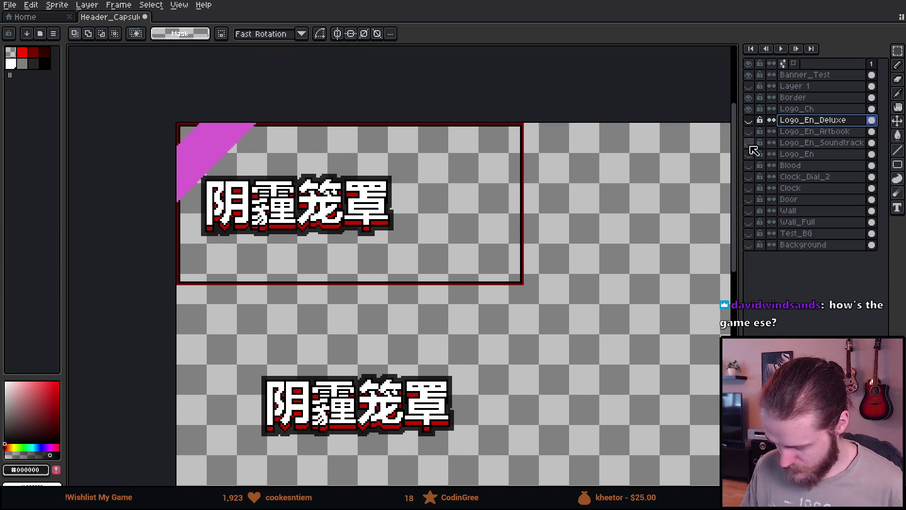
- Show Logo_En_Deluxe, compare it against the Chinese logo, and paste the banner
{"action": "left_click", "coordinate": [750, 120]}
{"action": "left_click", "coordinate": [750, 109]}
{"action": "left_click", "coordinate": [750, 108]}
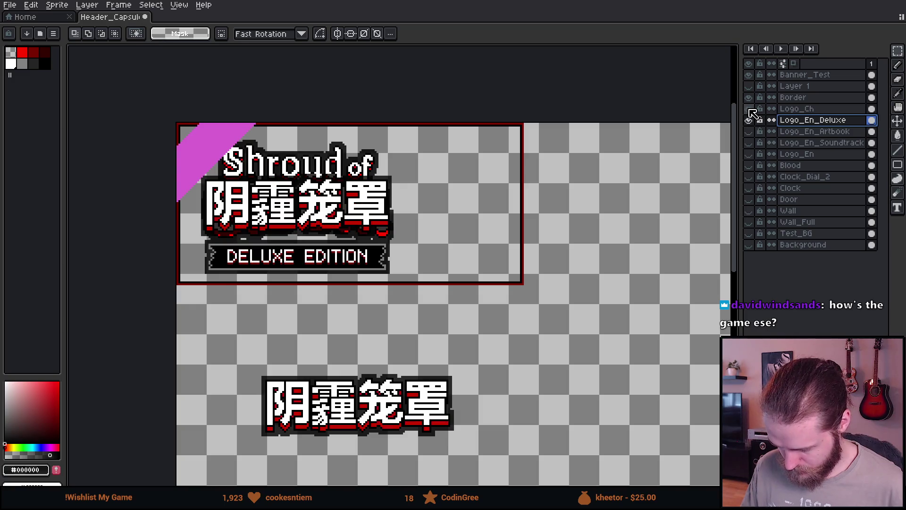
{"action": "scroll", "coordinate": [267, 222], "scroll_direction": "up", "scroll_amount": 4}
{"action": "scroll", "coordinate": [267, 223], "scroll_direction": "left", "scroll_amount": 5}
{"action": "scroll", "coordinate": [279, 186], "scroll_direction": "right", "scroll_amount": 2}
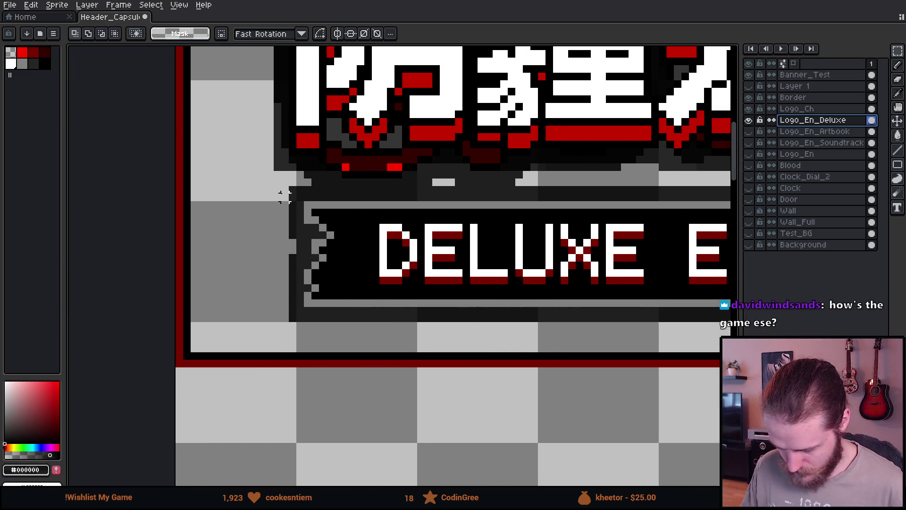
{"action": "scroll", "coordinate": [526, 317], "scroll_direction": "right", "scroll_amount": 10}
{"action": "key", "text": "ctrl+v"}
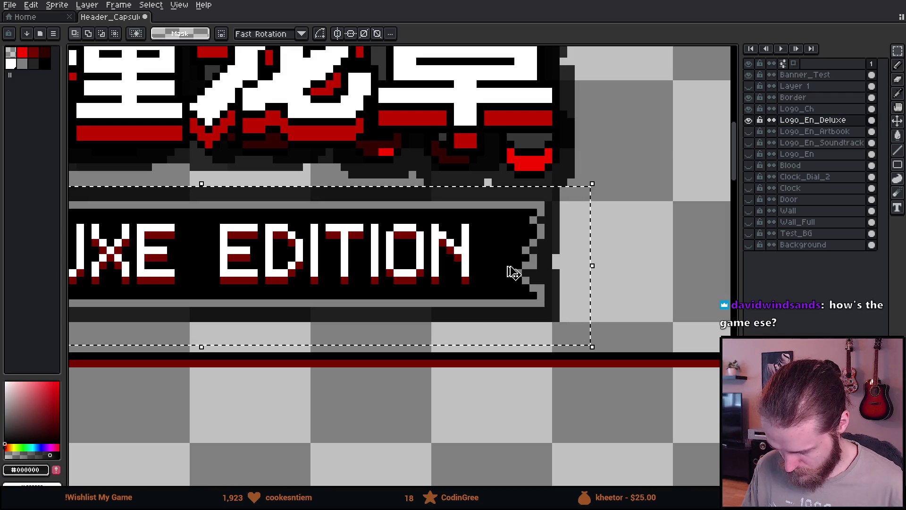
- On the Logo_Ch layer, marquee-select the DELUXE EDITION banner
{"action": "left_click", "coordinate": [798, 109]}
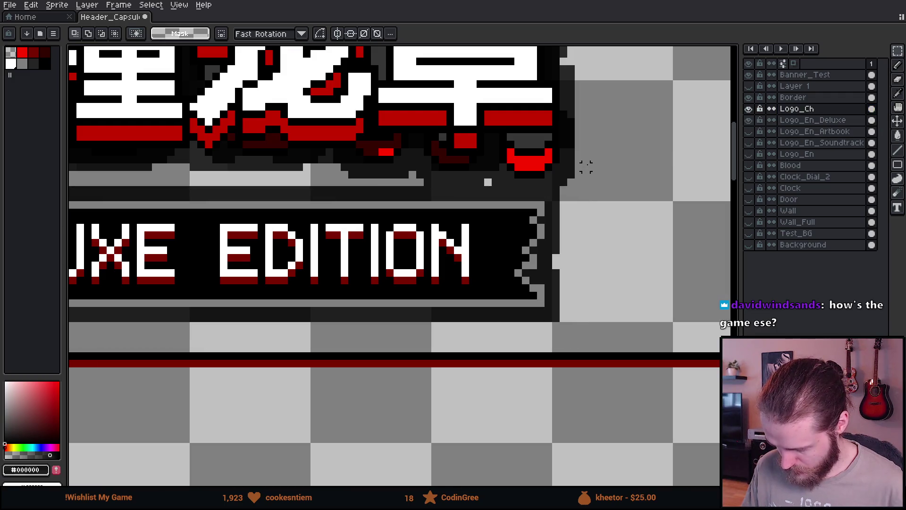
{"action": "scroll", "coordinate": [585, 236], "scroll_direction": "down", "scroll_amount": 5}
{"action": "left_click_drag", "start_coordinate": [494, 337], "coordinate": [459, 304]}
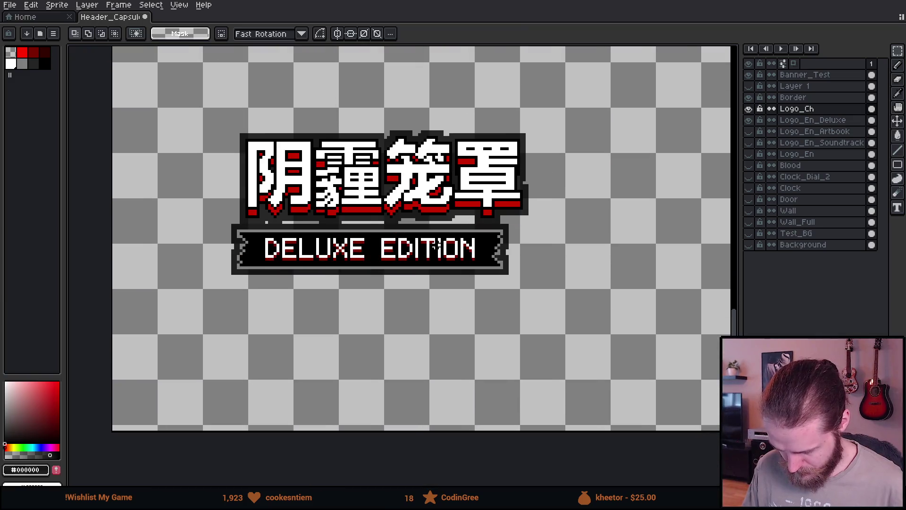
{"action": "scroll", "coordinate": [237, 242], "scroll_direction": "up", "scroll_amount": 1}
{"action": "mouse_move", "coordinate": [219, 211]}
{"action": "left_mouse_down"}
{"action": "mouse_move", "coordinate": [698, 367]}
{"action": "mouse_move", "coordinate": [597, 385]}
{"action": "left_mouse_up"}
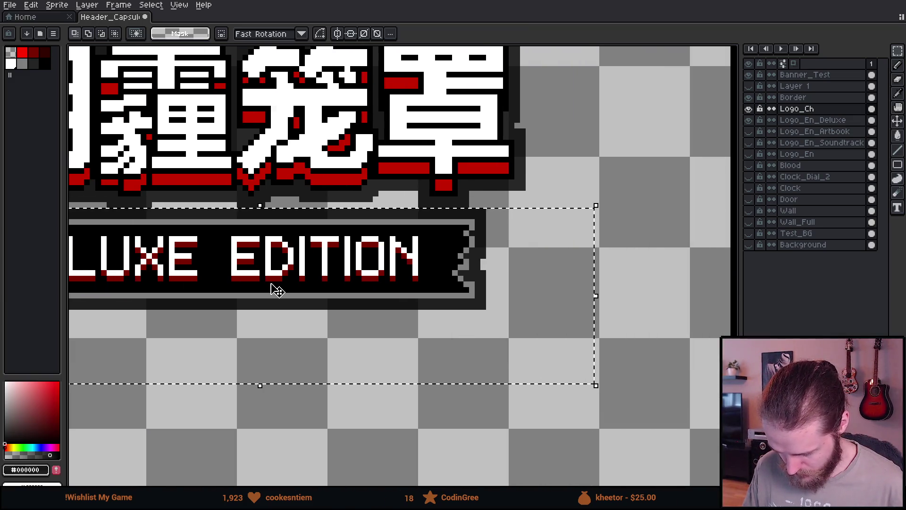
{"action": "left_click_drag", "start_coordinate": [275, 289], "coordinate": [443, 280]}
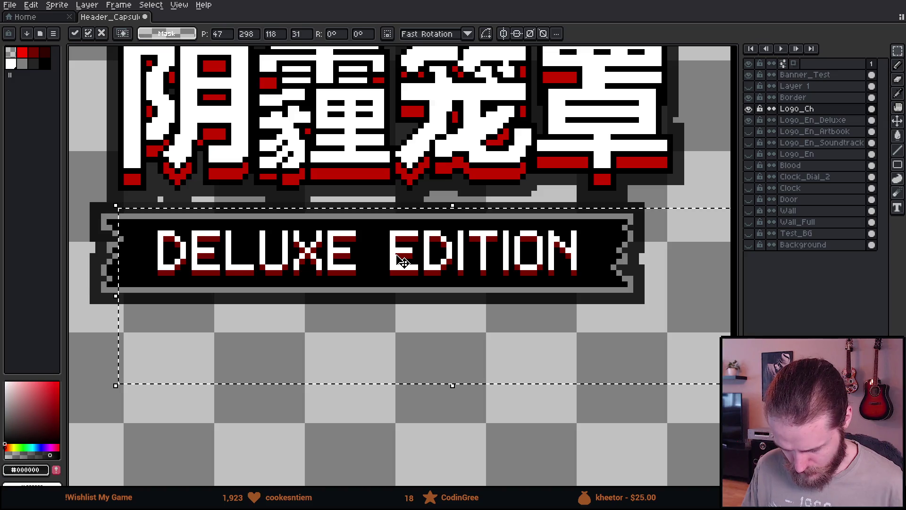
- Centre the DELUXE EDITION banner under the Chinese logo and confirm its position
{"action": "left_click", "coordinate": [749, 109]}
{"action": "left_click", "coordinate": [749, 109]}
{"action": "left_click", "coordinate": [749, 120]}
{"action": "left_click", "coordinate": [812, 121]}
{"action": "mouse_move", "coordinate": [324, 264]}
{"action": "left_mouse_down"}
{"action": "mouse_move", "coordinate": [346, 275]}
{"action": "mouse_move", "coordinate": [344, 265]}
{"action": "left_mouse_up"}
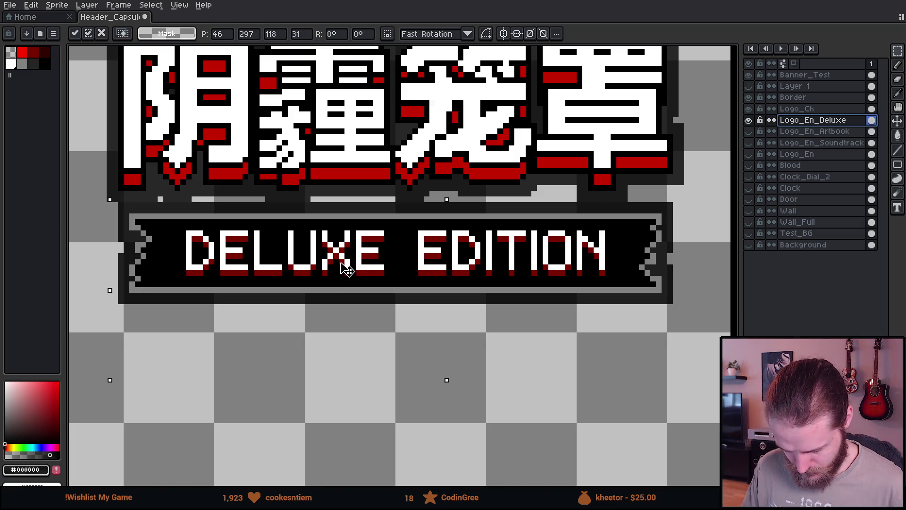
{"action": "key", "text": "Return"}
- Select a strip near the banner's top-left and view the lower logo copies
{"action": "scroll", "coordinate": [132, 192], "scroll_direction": "up", "scroll_amount": 3}
{"action": "left_click_drag", "start_coordinate": [146, 209], "coordinate": [158, 265]}
{"action": "scroll", "coordinate": [158, 265], "scroll_direction": "down", "scroll_amount": 5}
{"action": "mouse_move", "coordinate": [222, 119]}
{"action": "left_mouse_down"}
{"action": "mouse_move", "coordinate": [223, 199]}
{"action": "mouse_move", "coordinate": [265, 307]}
{"action": "mouse_move", "coordinate": [298, 317]}
{"action": "left_mouse_up"}
{"action": "scroll", "coordinate": [388, 253], "scroll_direction": "up", "scroll_amount": 5}
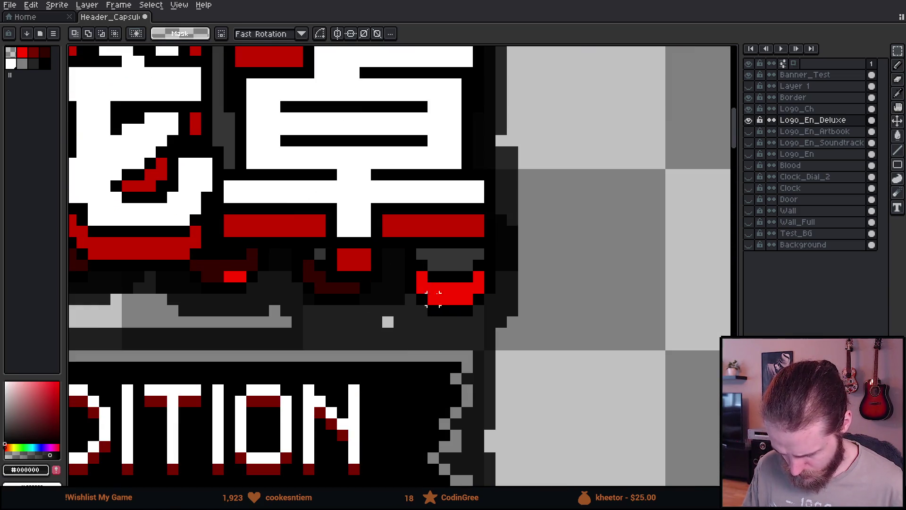
- Check beneath the Chinese logo, select a strip along the banner's top edge, and return to Logo_Ch
{"action": "left_click", "coordinate": [750, 109]}
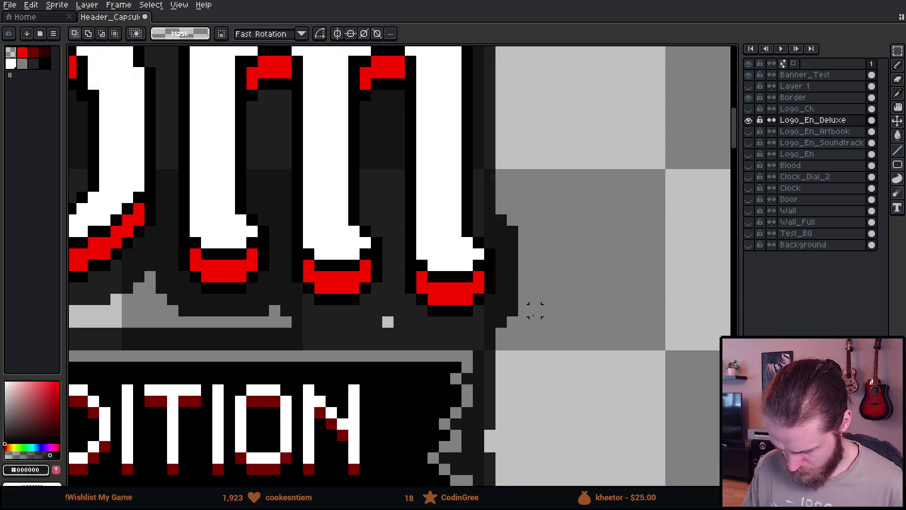
{"action": "scroll", "coordinate": [433, 345], "scroll_direction": "up", "scroll_amount": 1}
{"action": "scroll", "coordinate": [433, 331], "scroll_direction": "down", "scroll_amount": 5}
{"action": "scroll", "coordinate": [395, 158], "scroll_direction": "down", "scroll_amount": 10}
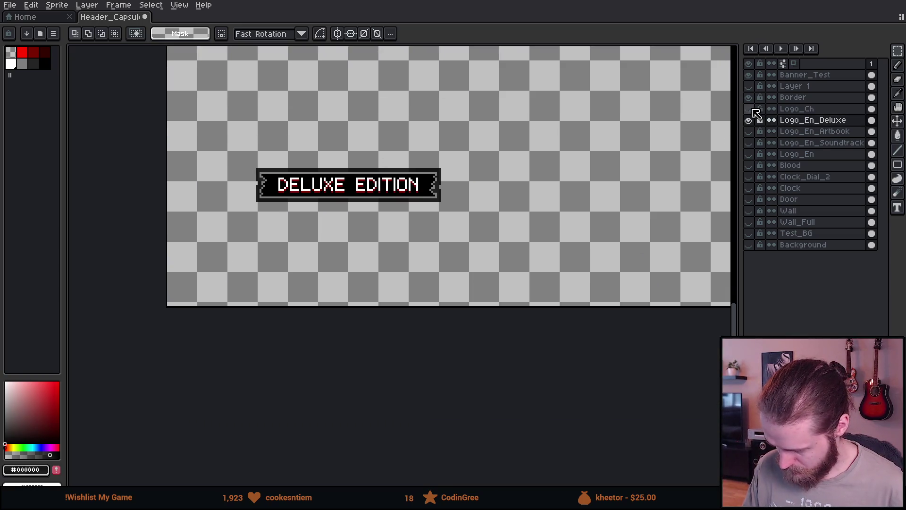
{"action": "left_click", "coordinate": [750, 109]}
{"action": "scroll", "coordinate": [407, 199], "scroll_direction": "up", "scroll_amount": 2}
{"action": "scroll", "coordinate": [369, 210], "scroll_direction": "up", "scroll_amount": 3}
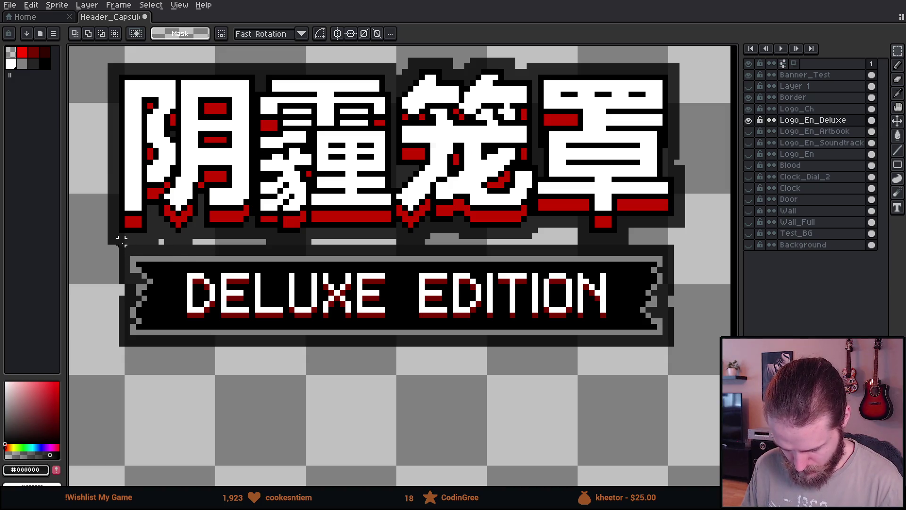
{"action": "mouse_move", "coordinate": [122, 246]}
{"action": "left_mouse_down"}
{"action": "mouse_move", "coordinate": [727, 246]}
{"action": "mouse_move", "coordinate": [709, 255]}
{"action": "left_mouse_up"}
{"action": "left_click_drag", "start_coordinate": [619, 242], "coordinate": [108, 242]}
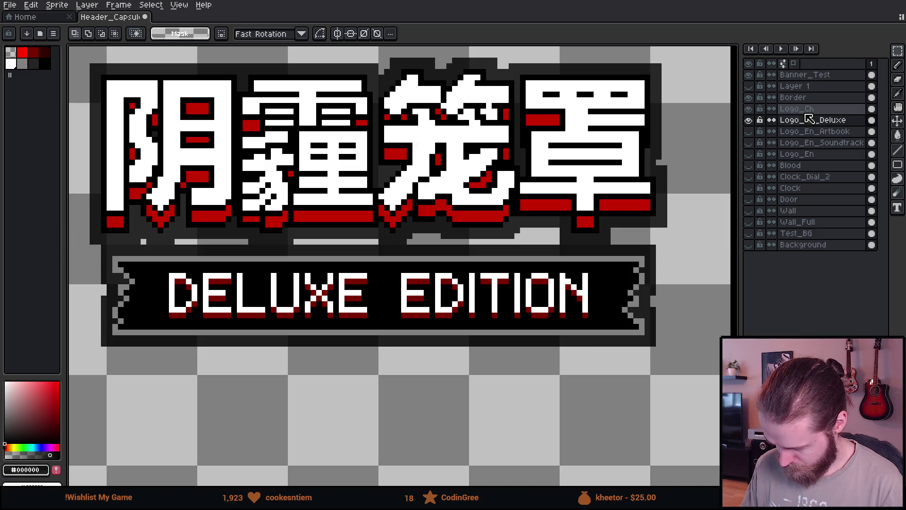
{"action": "key", "text": "alt+Up"}
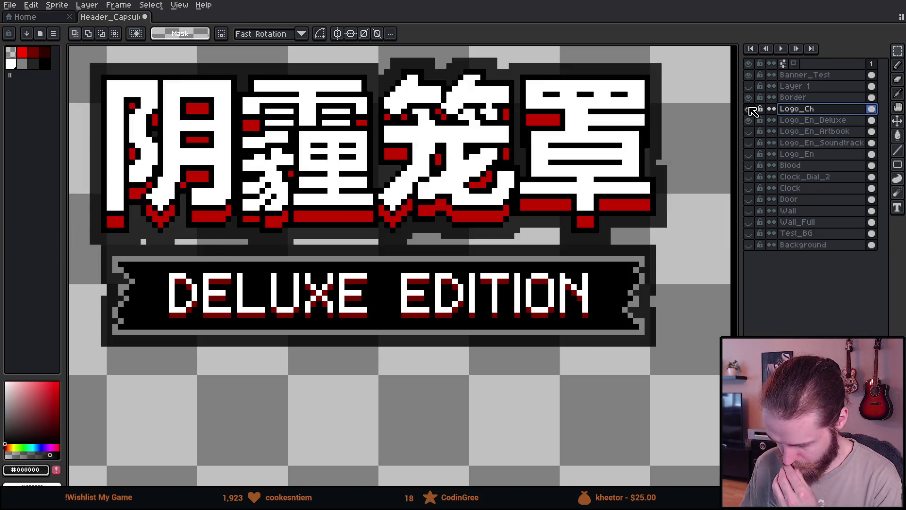
- Move the three Chinese logos from Logo_Ch onto a new Layer 2
{"action": "scroll", "coordinate": [493, 140], "scroll_direction": "down", "scroll_amount": 1}
{"action": "left_click_drag", "start_coordinate": [614, 145], "coordinate": [463, 252]}
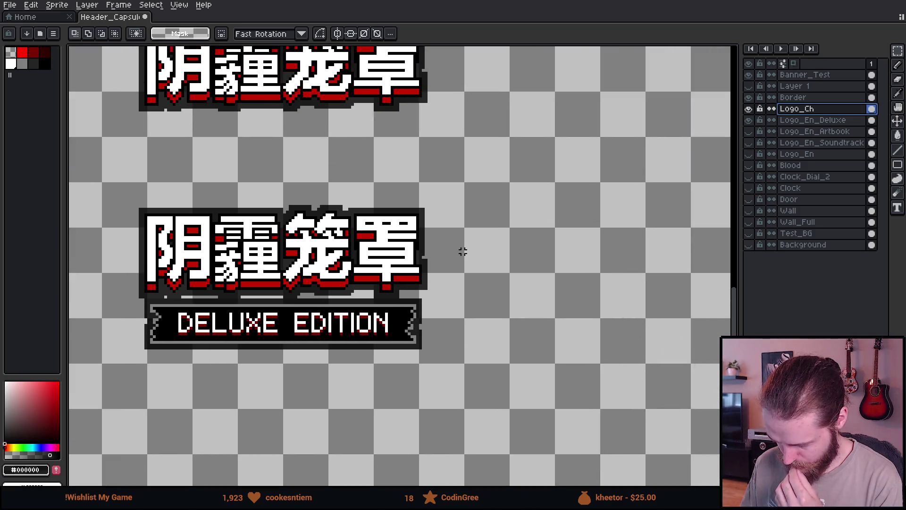
{"action": "key", "text": "shift+n"}
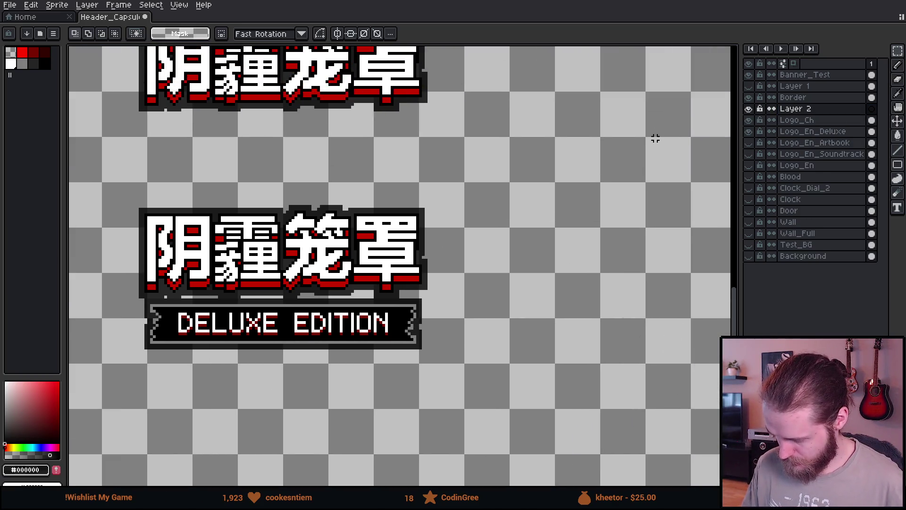
{"action": "scroll", "coordinate": [700, 199], "scroll_direction": "down", "scroll_amount": 2}
{"action": "scroll", "coordinate": [580, 203], "scroll_direction": "down", "scroll_amount": 2}
{"action": "key", "text": "Down"}
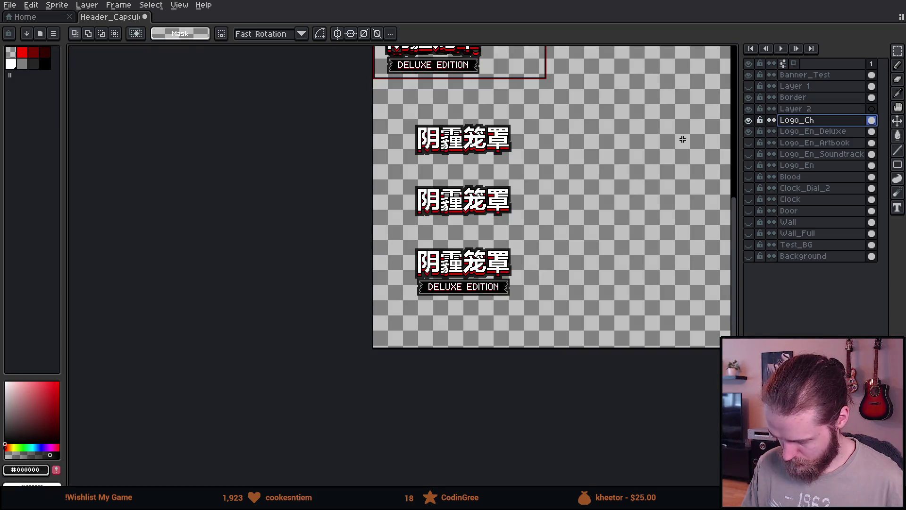
{"action": "left_click_drag", "start_coordinate": [392, 112], "coordinate": [553, 325]}
{"action": "key", "text": "Delete"}
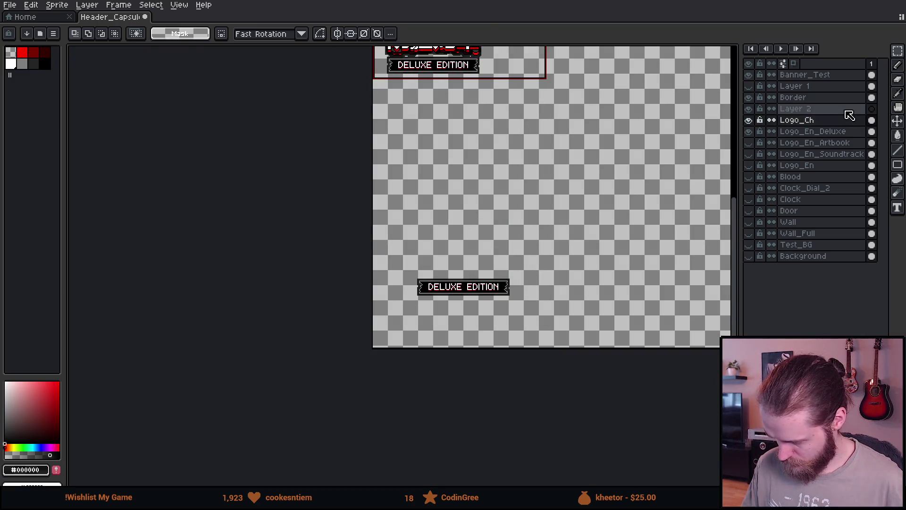
{"action": "left_click", "coordinate": [848, 112]}
{"action": "key", "text": "ctrl+v"}
{"action": "key", "text": "Return"}
- Cut the DELUXE EDITION banner from Logo_En_Deluxe and paste it under the bottom Chinese logo on Layer 2
{"action": "left_click", "coordinate": [750, 132]}
{"action": "left_click", "coordinate": [749, 132]}
{"action": "key", "text": "Down"}
{"action": "key", "text": "Down"}
{"action": "left_click_drag", "start_coordinate": [391, 241], "coordinate": [559, 334]}
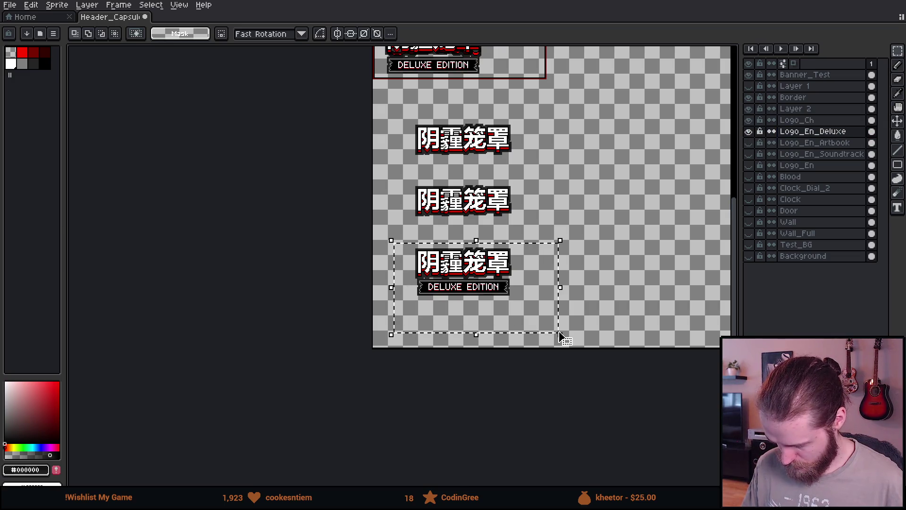
{"action": "key", "text": "ctrl+x"}
{"action": "key", "text": "Up"}
{"action": "key", "text": "Up"}
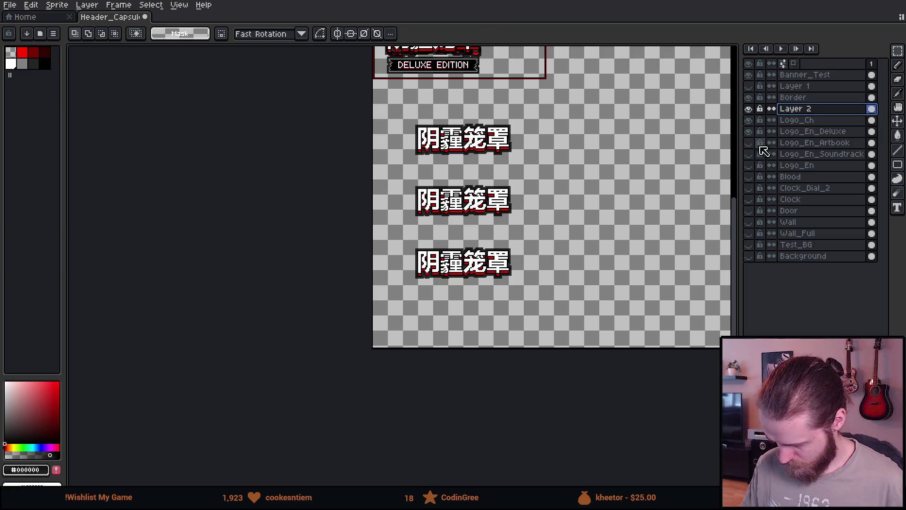
{"action": "key", "text": "ctrl+v"}
{"action": "scroll", "coordinate": [469, 310], "scroll_direction": "up", "scroll_amount": 5}
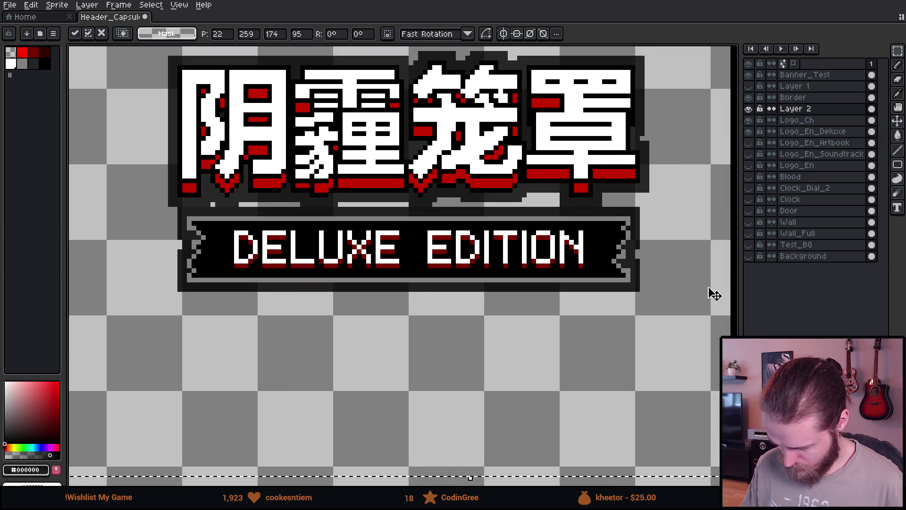
{"action": "scroll", "coordinate": [722, 270], "scroll_direction": "down", "scroll_amount": 2}
{"action": "key", "text": "Return"}
- Move the DELUXE EDITION banner up about 11 px and commit it
{"action": "scroll", "coordinate": [289, 315], "scroll_direction": "up", "scroll_amount": 5}
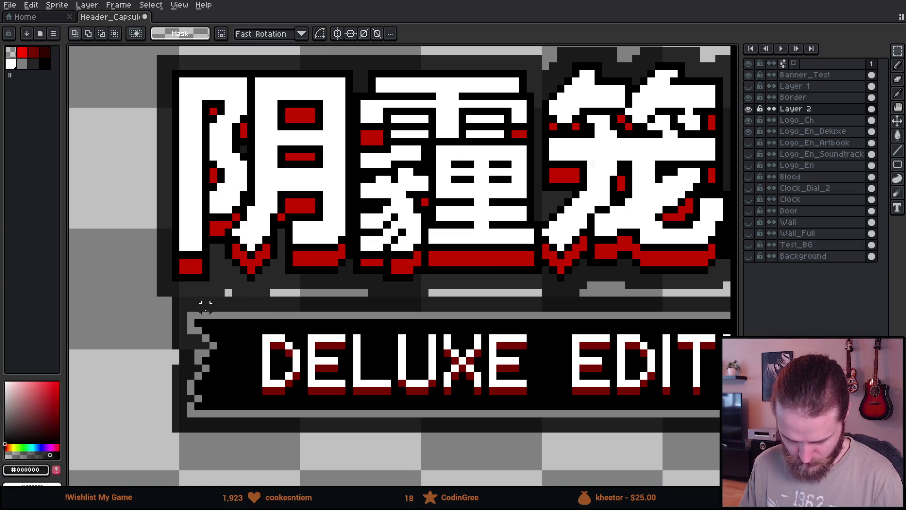
{"action": "scroll", "coordinate": [243, 298], "scroll_direction": "right", "scroll_amount": 5}
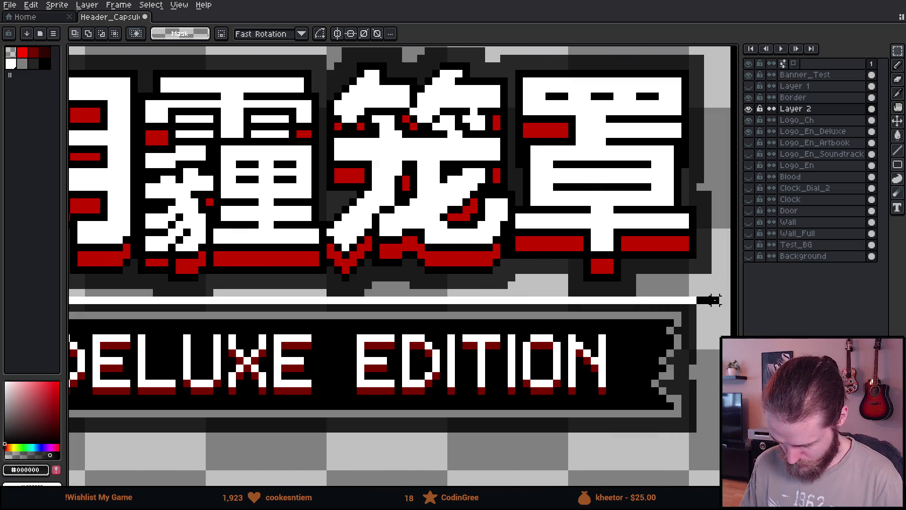
{"action": "scroll", "coordinate": [291, 337], "scroll_direction": "down", "scroll_amount": 2}
{"action": "scroll", "coordinate": [171, 343], "scroll_direction": "up", "scroll_amount": 1}
{"action": "mouse_move", "coordinate": [133, 309]}
{"action": "left_mouse_down"}
{"action": "mouse_move", "coordinate": [466, 441]}
{"action": "mouse_move", "coordinate": [710, 432]}
{"action": "left_mouse_up"}
{"action": "left_click", "coordinate": [336, 377]}
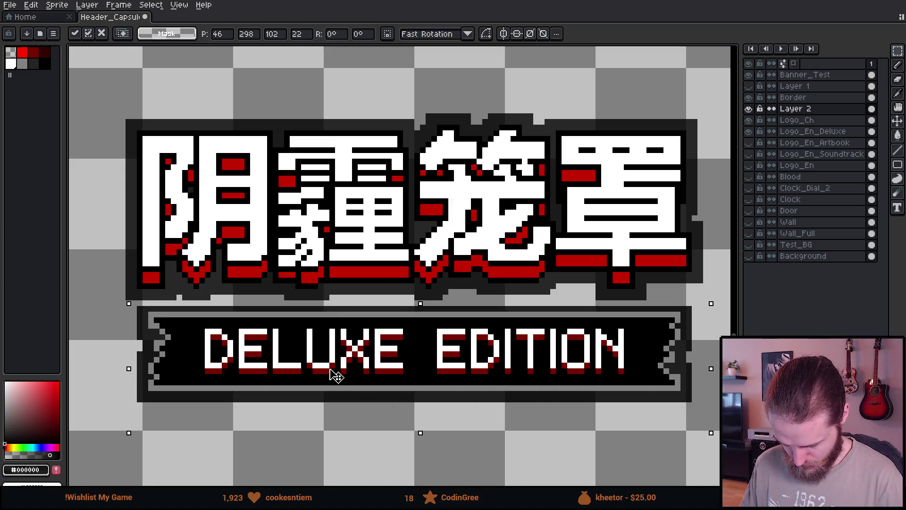
{"action": "left_click_drag", "start_coordinate": [336, 376], "coordinate": [336, 371]}
{"action": "left_click", "coordinate": [151, 252]}
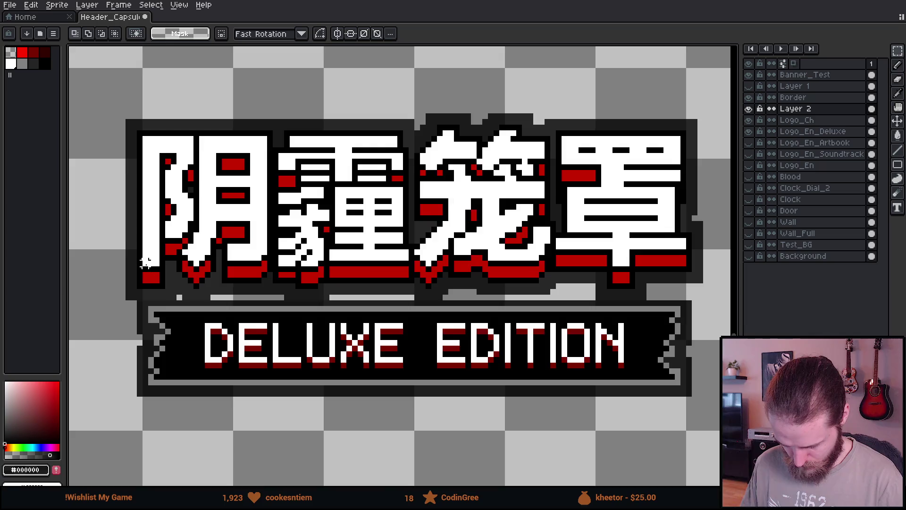
- Erase the stray strip of pixels in the gap under the logo
{"action": "scroll", "coordinate": [181, 333], "scroll_direction": "up", "scroll_amount": 3}
{"action": "scroll", "coordinate": [181, 333], "scroll_direction": "down", "scroll_amount": 5}
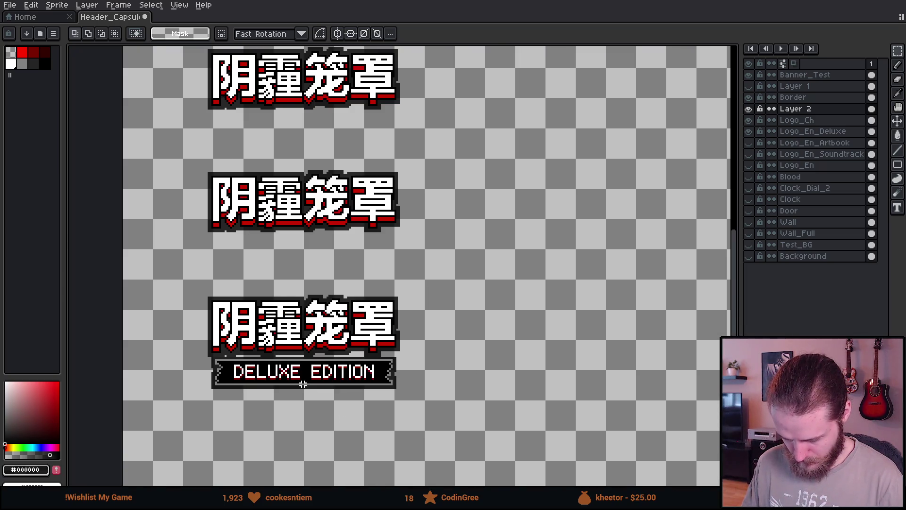
{"action": "scroll", "coordinate": [302, 385], "scroll_direction": "up", "scroll_amount": 2}
{"action": "left_click_drag", "start_coordinate": [293, 376], "coordinate": [321, 341]}
{"action": "key", "text": "ctrl+d"}
{"action": "scroll", "coordinate": [130, 335], "scroll_direction": "up", "scroll_amount": 1}
{"action": "left_click_drag", "start_coordinate": [102, 326], "coordinate": [642, 332]}
{"action": "key", "text": "Delete"}
- Try nudging the banner up one more pixel, then undo that move
{"action": "mouse_move", "coordinate": [104, 334]}
{"action": "left_mouse_down"}
{"action": "mouse_move", "coordinate": [687, 441]}
{"action": "mouse_move", "coordinate": [618, 439]}
{"action": "left_mouse_up"}
{"action": "scroll", "coordinate": [142, 364], "scroll_direction": "up", "scroll_amount": 2}
{"action": "key", "text": "ctrl+t"}
{"action": "key", "text": "Up"}
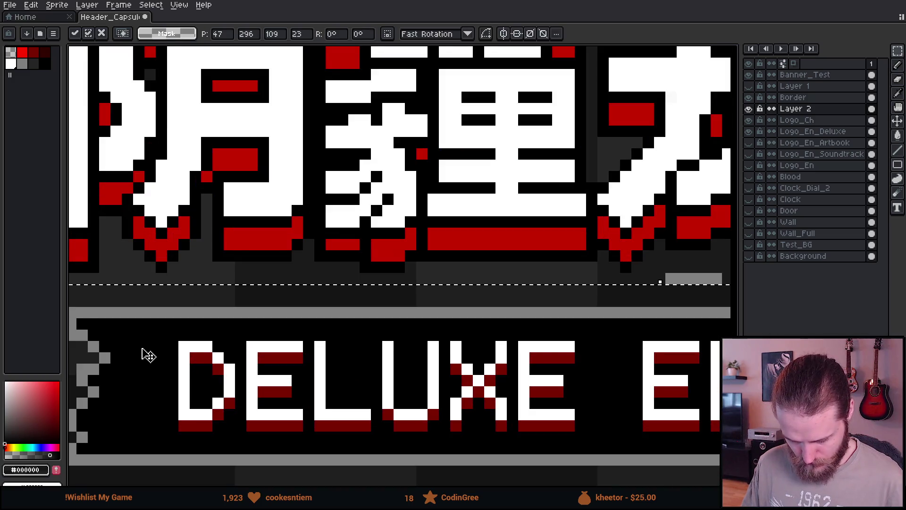
{"action": "scroll", "coordinate": [144, 357], "scroll_direction": "down", "scroll_amount": 3}
{"action": "key", "text": "Return"}
{"action": "key", "text": "ctrl+z"}
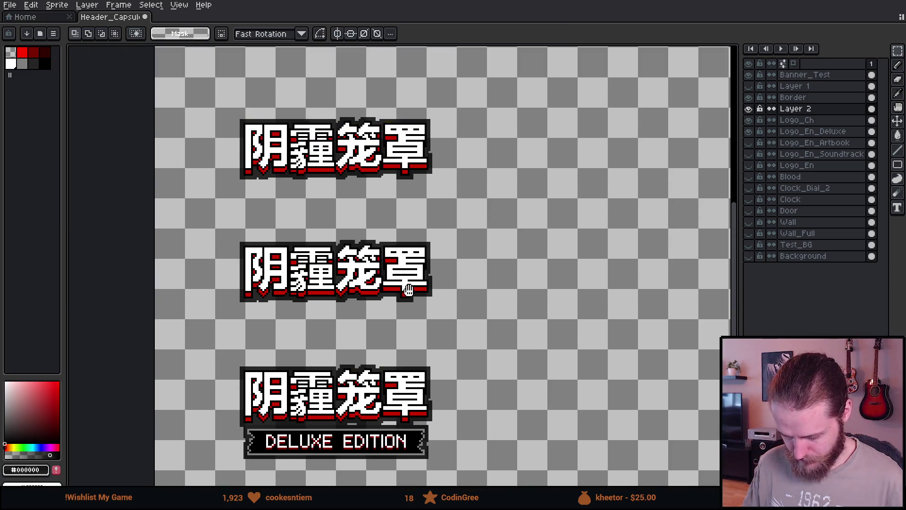
- Pan and zoom around the canvas to inspect the banner's placement under the logo
{"action": "scroll", "coordinate": [403, 213], "scroll_direction": "down", "scroll_amount": 2}
{"action": "scroll", "coordinate": [399, 210], "scroll_direction": "up", "scroll_amount": 2}
{"action": "mouse_move", "coordinate": [393, 201]}
{"action": "left_mouse_down"}
{"action": "mouse_move", "coordinate": [393, 332]}
{"action": "mouse_move", "coordinate": [366, 282]}
{"action": "left_mouse_up"}
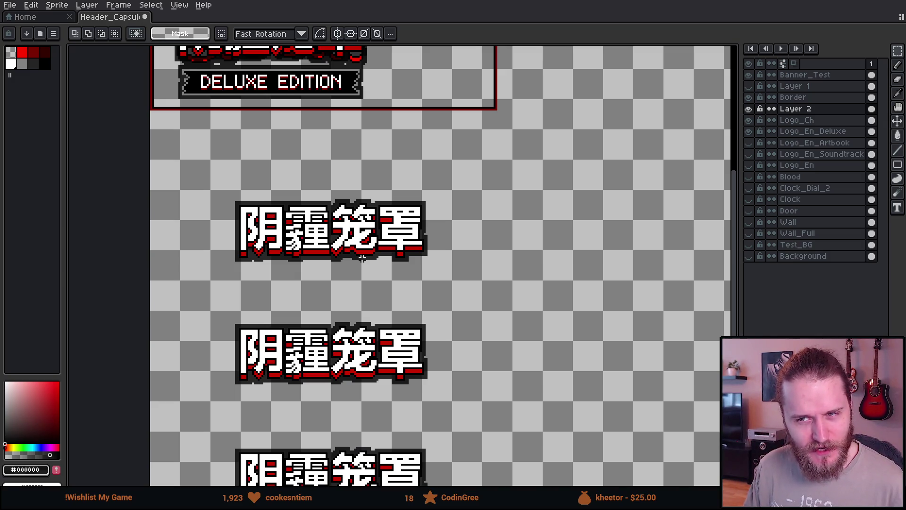
{"action": "scroll", "coordinate": [363, 257], "scroll_direction": "down", "scroll_amount": 2}
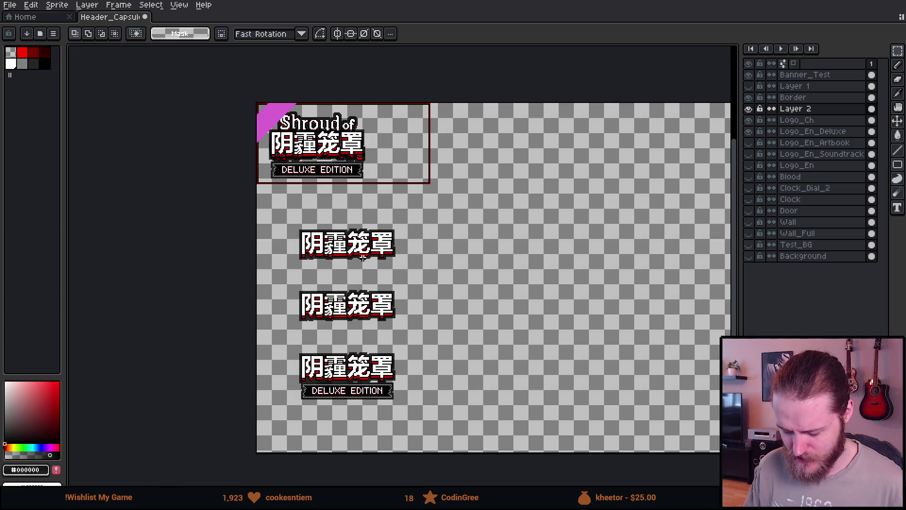
{"action": "scroll", "coordinate": [362, 258], "scroll_direction": "up", "scroll_amount": 2}
{"action": "scroll", "coordinate": [363, 257], "scroll_direction": "down", "scroll_amount": 4}
{"action": "scroll", "coordinate": [363, 257], "scroll_direction": "up", "scroll_amount": 2}
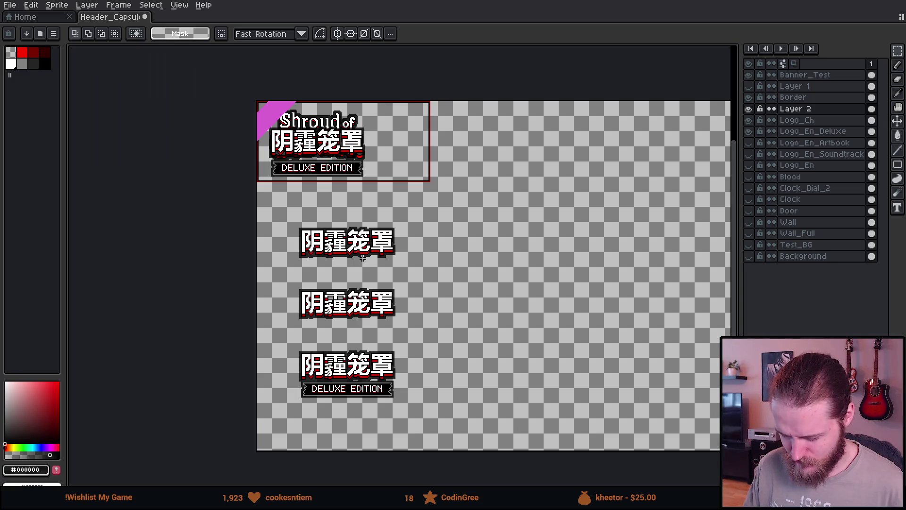
{"action": "scroll", "coordinate": [302, 149], "scroll_direction": "up", "scroll_amount": 3}
{"action": "scroll", "coordinate": [320, 269], "scroll_direction": "down", "scroll_amount": 3}
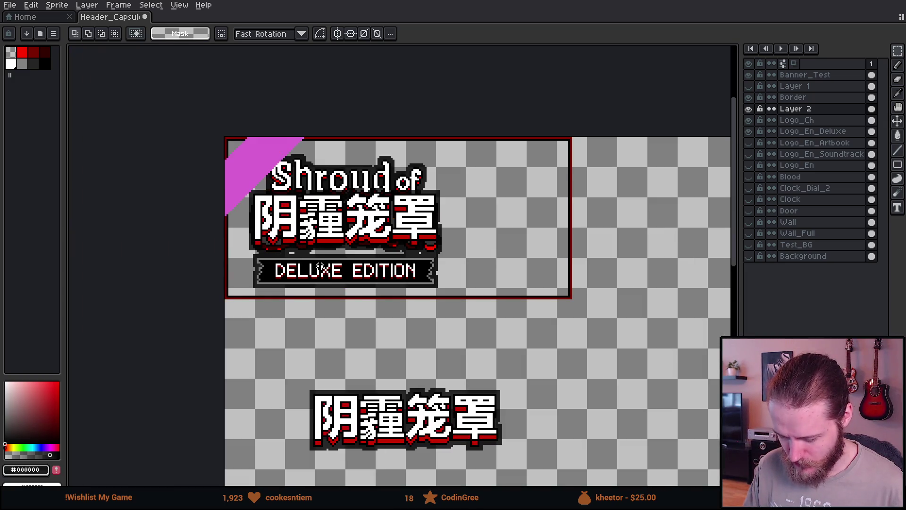
{"action": "scroll", "coordinate": [319, 269], "scroll_direction": "down", "scroll_amount": 3}
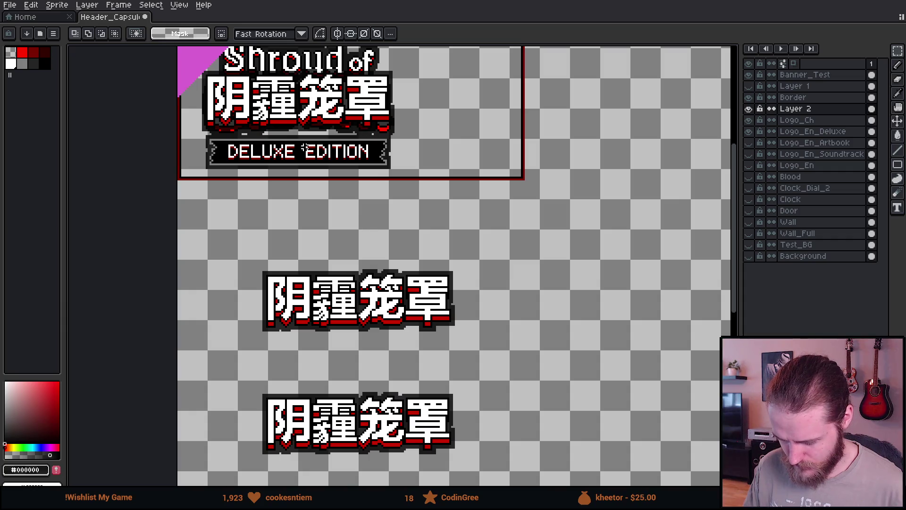
{"action": "scroll", "coordinate": [347, 171], "scroll_direction": "down", "scroll_amount": 3}
{"action": "scroll", "coordinate": [347, 171], "scroll_direction": "up", "scroll_amount": 2}
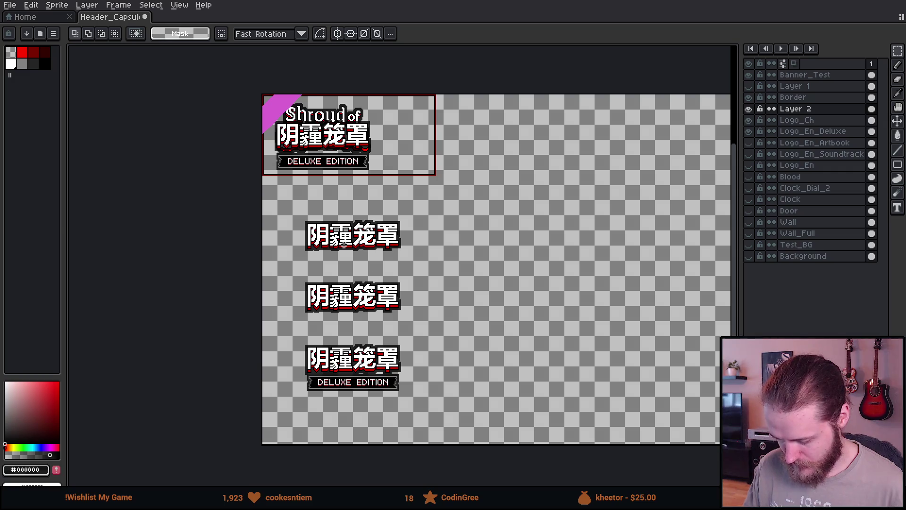
{"action": "scroll", "coordinate": [345, 245], "scroll_direction": "up", "scroll_amount": 1}
- Compare the logo layers, then marquee the ARTBOOK banner on Logo_En_Artbook
{"action": "left_click", "coordinate": [751, 113]}
{"action": "left_click", "coordinate": [751, 114]}
{"action": "left_click", "coordinate": [750, 109]}
{"action": "left_click", "coordinate": [750, 109]}
{"action": "left_click", "coordinate": [750, 134]}
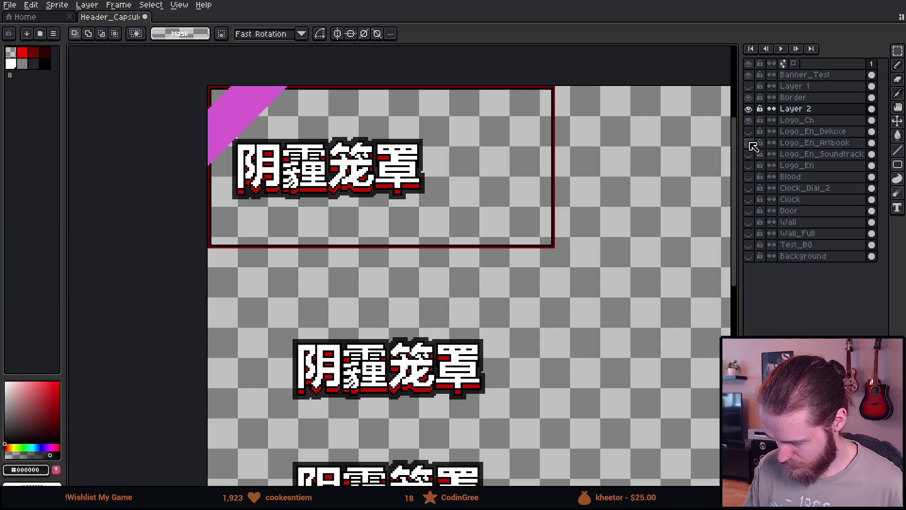
{"action": "left_click", "coordinate": [750, 142]}
{"action": "left_click", "coordinate": [802, 143]}
{"action": "scroll", "coordinate": [384, 239], "scroll_direction": "up", "scroll_amount": 3}
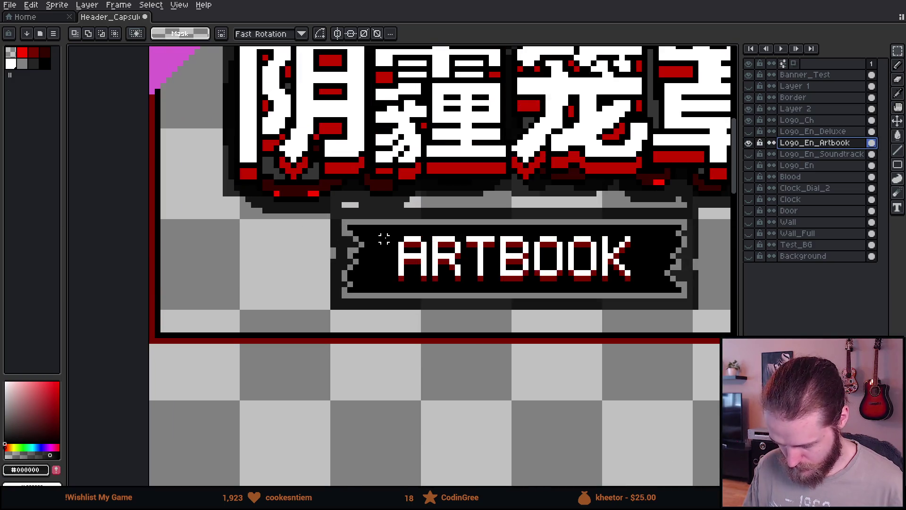
{"action": "left_click_drag", "start_coordinate": [338, 211], "coordinate": [723, 313]}
- Paste the ARTBOOK banner into Layer 2, placed under the second 阴霾笼罩 logo
{"action": "left_click", "coordinate": [821, 108]}
{"action": "scroll", "coordinate": [627, 253], "scroll_direction": "down", "scroll_amount": 3}
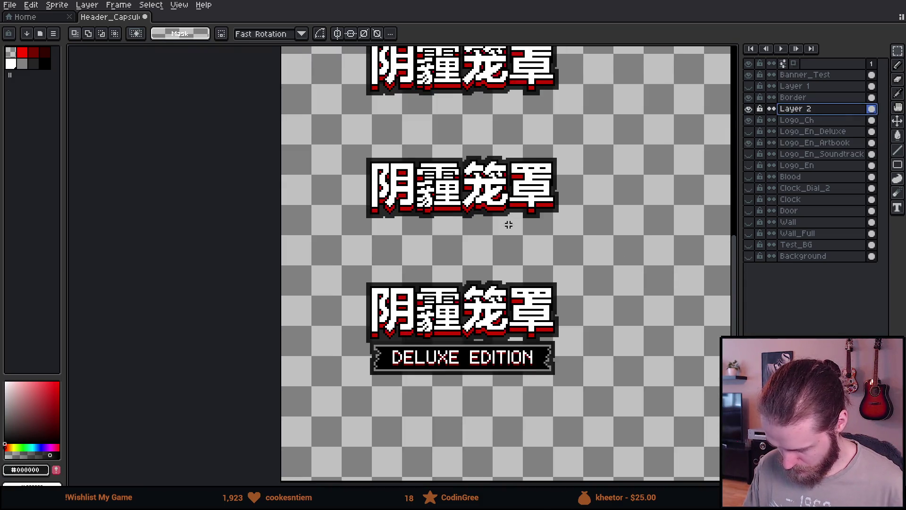
{"action": "scroll", "coordinate": [499, 235], "scroll_direction": "up", "scroll_amount": 4}
{"action": "key", "text": "ctrl+v"}
{"action": "mouse_move", "coordinate": [346, 280]}
{"action": "left_mouse_down"}
{"action": "mouse_move", "coordinate": [452, 270]}
{"action": "mouse_move", "coordinate": [400, 237]}
{"action": "mouse_move", "coordinate": [440, 243]}
{"action": "left_mouse_up"}
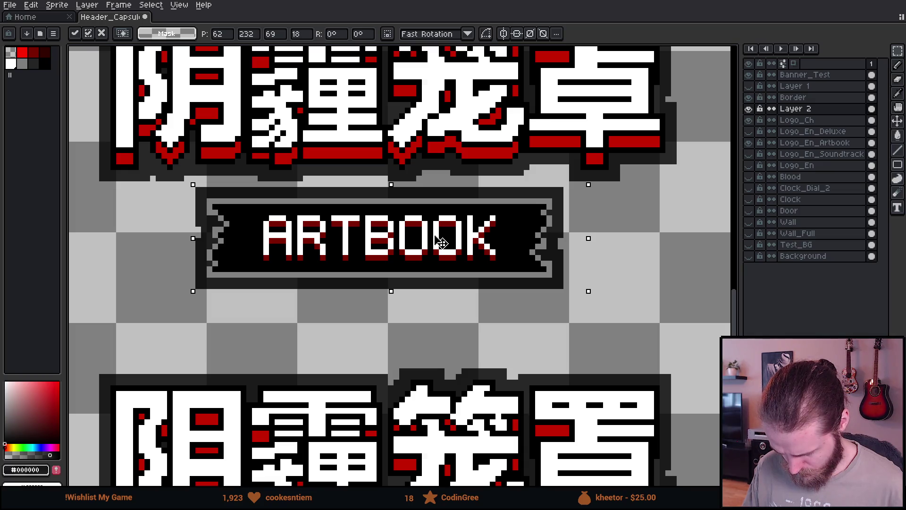
{"action": "key", "text": "Return"}
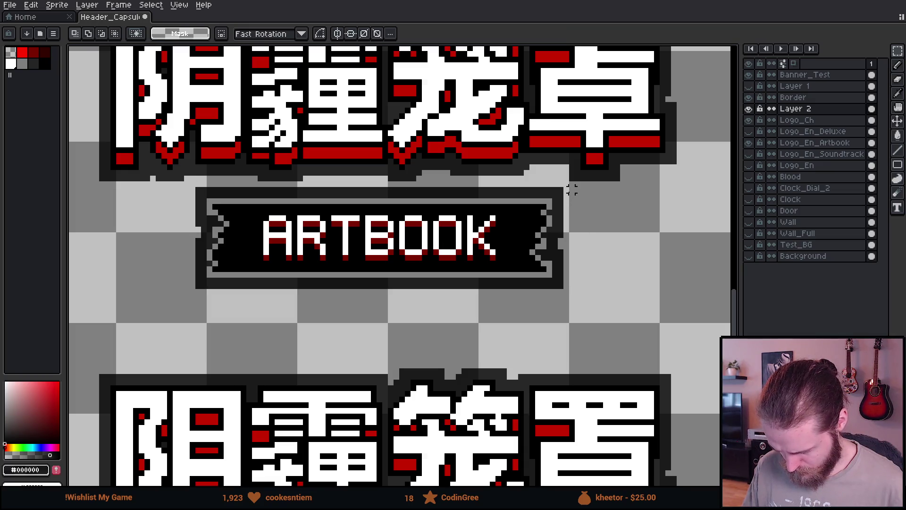
- Reselect the pasted ARTBOOK banner and shift it one pixel right
{"action": "mouse_move", "coordinate": [566, 190]}
{"action": "left_mouse_down"}
{"action": "mouse_move", "coordinate": [666, 182]}
{"action": "mouse_move", "coordinate": [673, 173]}
{"action": "left_mouse_up"}
{"action": "left_click_drag", "start_coordinate": [196, 186], "coordinate": [97, 202]}
{"action": "left_click", "coordinate": [188, 183]}
{"action": "mouse_move", "coordinate": [190, 183]}
{"action": "left_mouse_down"}
{"action": "mouse_move", "coordinate": [402, 296]}
{"action": "mouse_move", "coordinate": [572, 330]}
{"action": "left_mouse_up"}
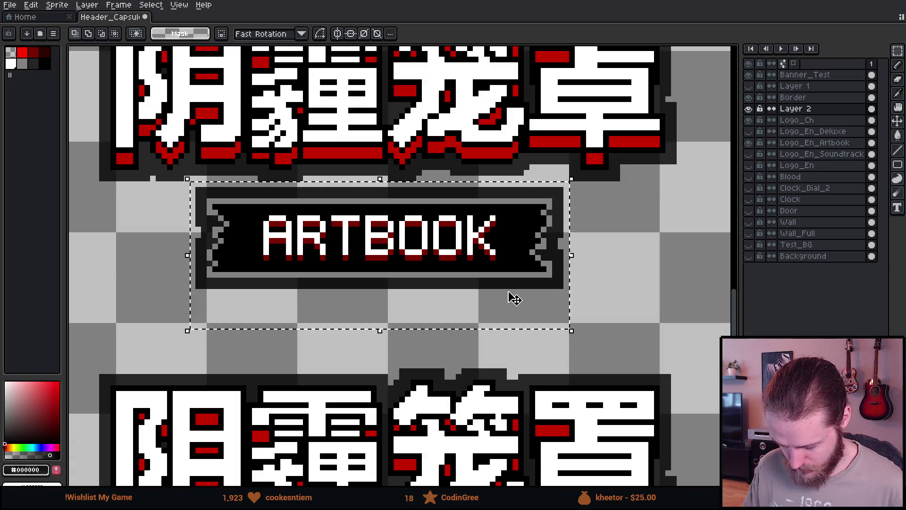
{"action": "left_click", "coordinate": [515, 300]}
{"action": "left_click_drag", "start_coordinate": [514, 299], "coordinate": [527, 298]}
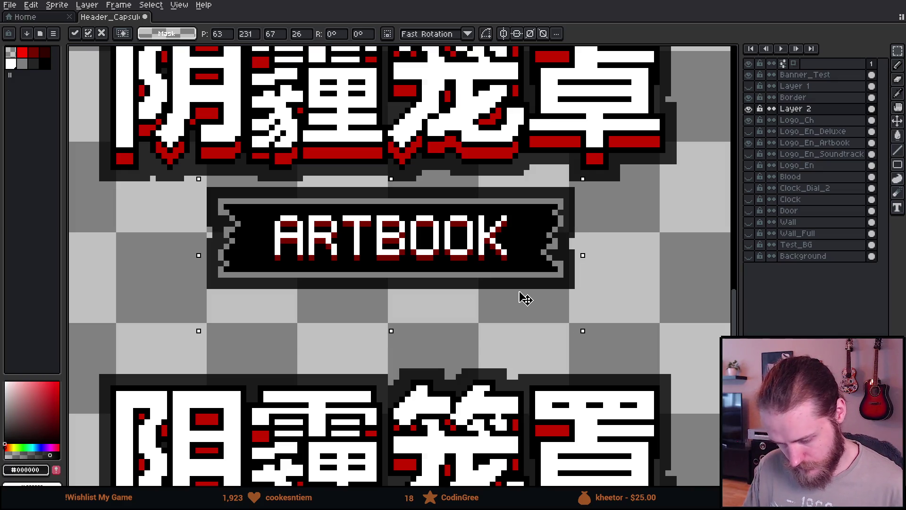
{"action": "left_click", "coordinate": [616, 265]}
- Select the strip above the ARTBOOK banner, then clear that selection
{"action": "scroll", "coordinate": [525, 214], "scroll_direction": "down", "scroll_amount": 1}
{"action": "scroll", "coordinate": [526, 214], "scroll_direction": "up", "scroll_amount": 2}
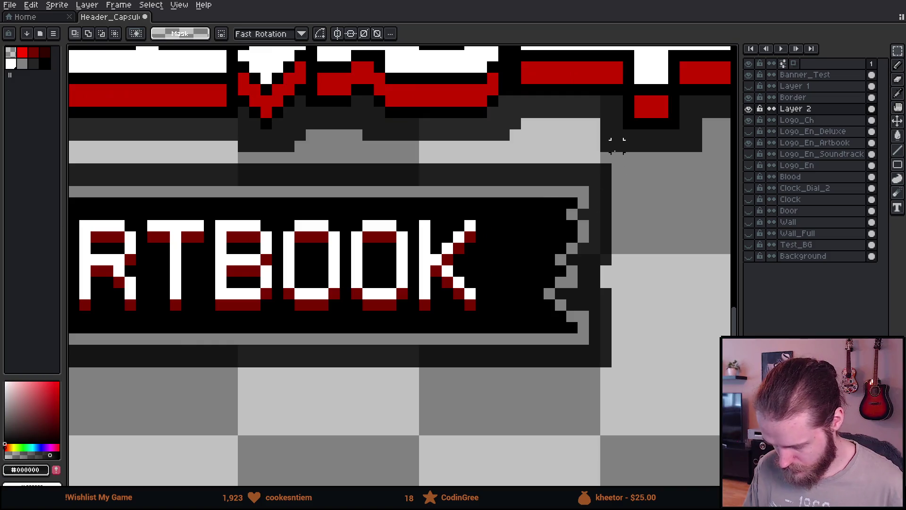
{"action": "scroll", "coordinate": [71, 144], "scroll_direction": "left", "scroll_amount": 3}
{"action": "scroll", "coordinate": [71, 144], "scroll_direction": "left", "scroll_amount": 2}
{"action": "left_click_drag", "start_coordinate": [730, 153], "coordinate": [178, 143]}
{"action": "scroll", "coordinate": [527, 199], "scroll_direction": "down", "scroll_amount": 2}
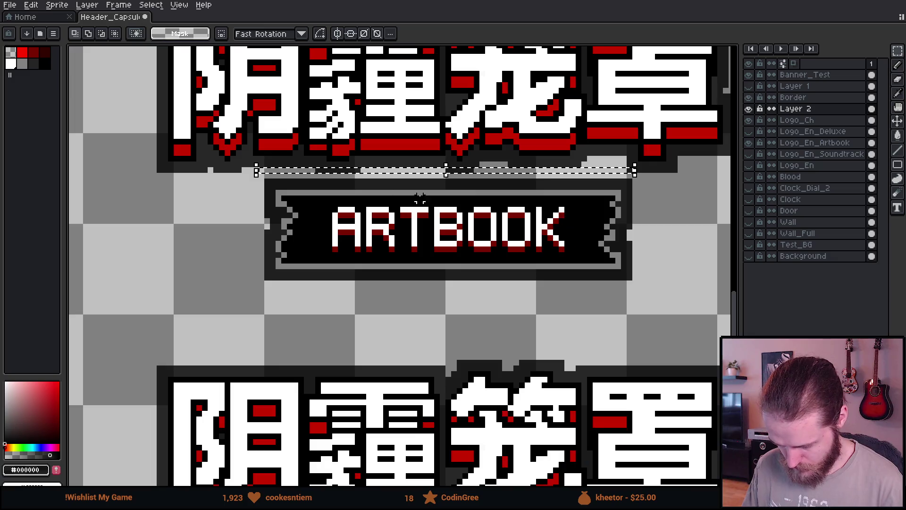
{"action": "left_click", "coordinate": [341, 198]}
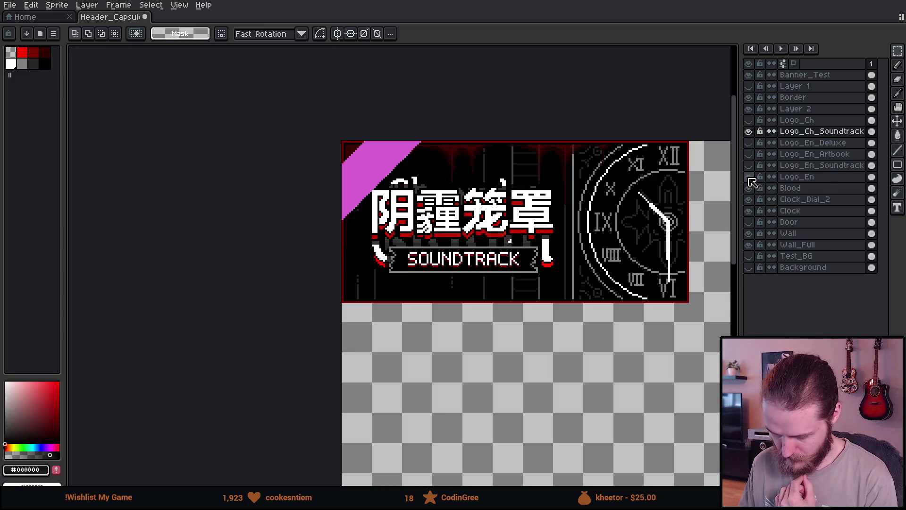
- Hide the English logo and soundtrack logo layers, and bring the ARTBOOK and DELUXE logos into view
{"action": "left_click", "coordinate": [749, 177]}
{"action": "left_click", "coordinate": [749, 165]}
{"action": "left_click", "coordinate": [749, 165]}
{"action": "scroll", "coordinate": [633, 215], "scroll_direction": "down", "scroll_amount": 3}
{"action": "scroll", "coordinate": [609, 300], "scroll_direction": "up", "scroll_amount": 1}
{"action": "left_click_drag", "start_coordinate": [609, 299], "coordinate": [482, 328]}
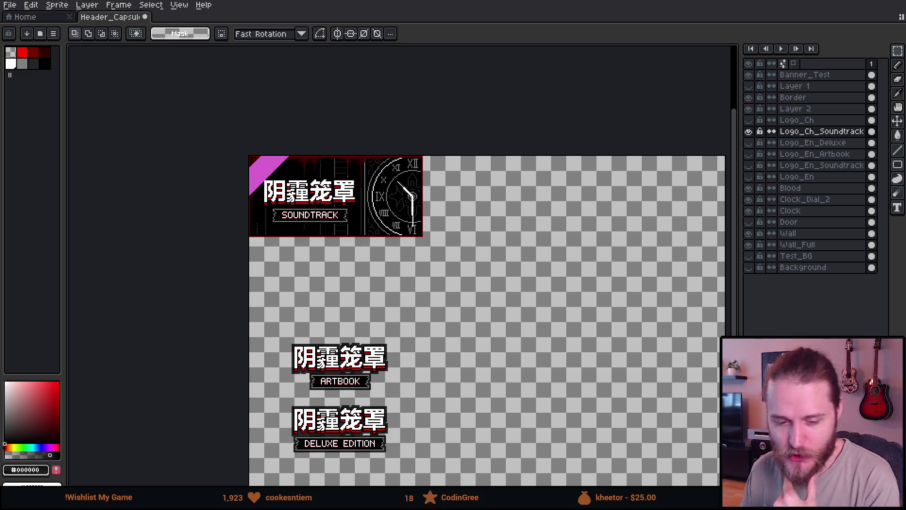
{"action": "scroll", "coordinate": [341, 325], "scroll_direction": "up", "scroll_amount": 1}
{"action": "scroll", "coordinate": [349, 325], "scroll_direction": "down", "scroll_amount": 1}
- Add a new layer named Logo_Ch_Artbook
{"action": "mouse_move", "coordinate": [397, 409]}
{"action": "left_mouse_down"}
{"action": "mouse_move", "coordinate": [388, 278]}
{"action": "mouse_move", "coordinate": [400, 340]}
{"action": "left_mouse_up"}
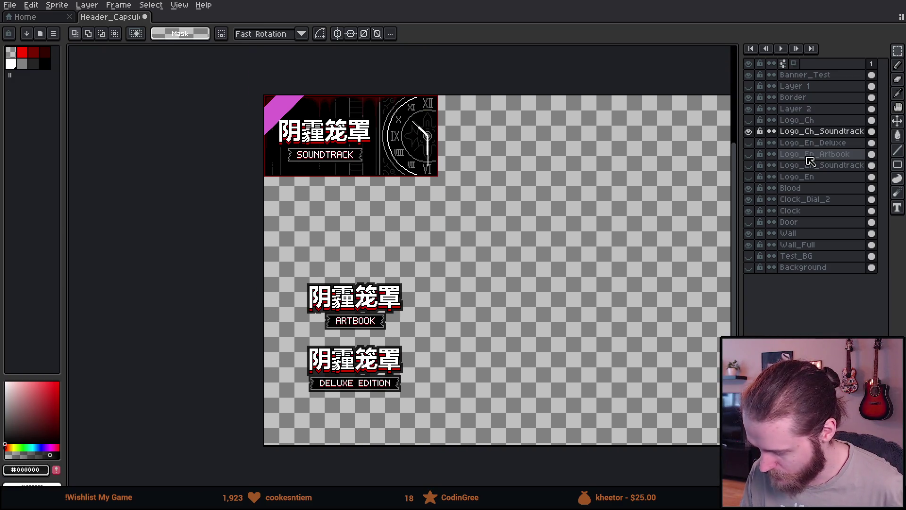
{"action": "key", "text": "shift+n"}
{"action": "double_click", "coordinate": [816, 133]}
{"action": "type", "text": "Logo_Ch_"}
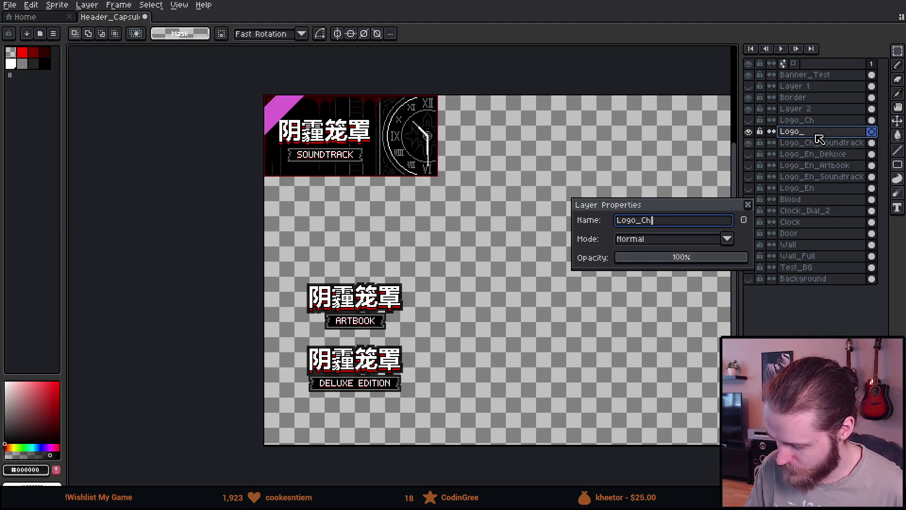
{"action": "type", "text": "Artbook"}
{"action": "key", "text": "Return"}
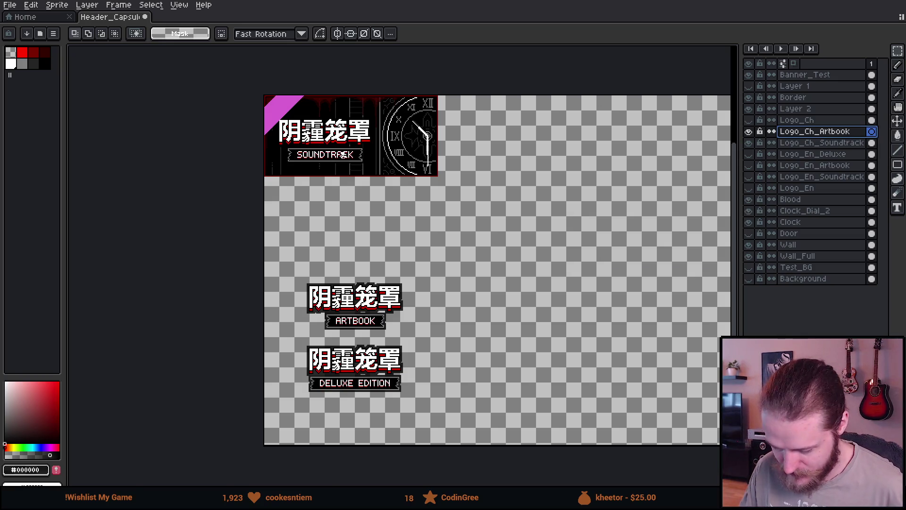
- Cut the Chinese logo with its ARTBOOK banner out of Layer 2
{"action": "scroll", "coordinate": [393, 209], "scroll_direction": "up", "scroll_amount": 1}
{"action": "left_click_drag", "start_coordinate": [200, 308], "coordinate": [495, 468]}
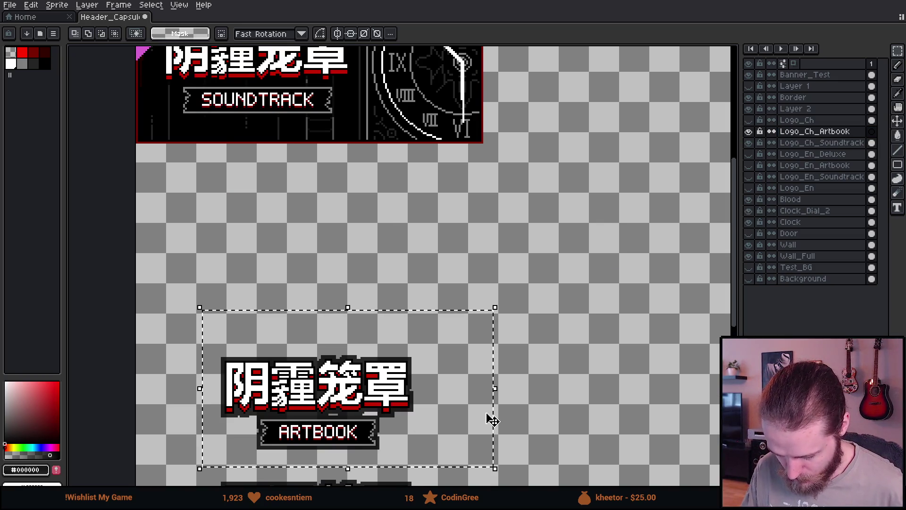
{"action": "left_click", "coordinate": [812, 109]}
{"action": "key", "text": "ctrl+d"}
{"action": "mouse_move", "coordinate": [144, 314]}
{"action": "left_mouse_down"}
{"action": "mouse_move", "coordinate": [431, 446]}
{"action": "mouse_move", "coordinate": [465, 476]}
{"action": "left_mouse_up"}
{"action": "key", "text": "Delete"}
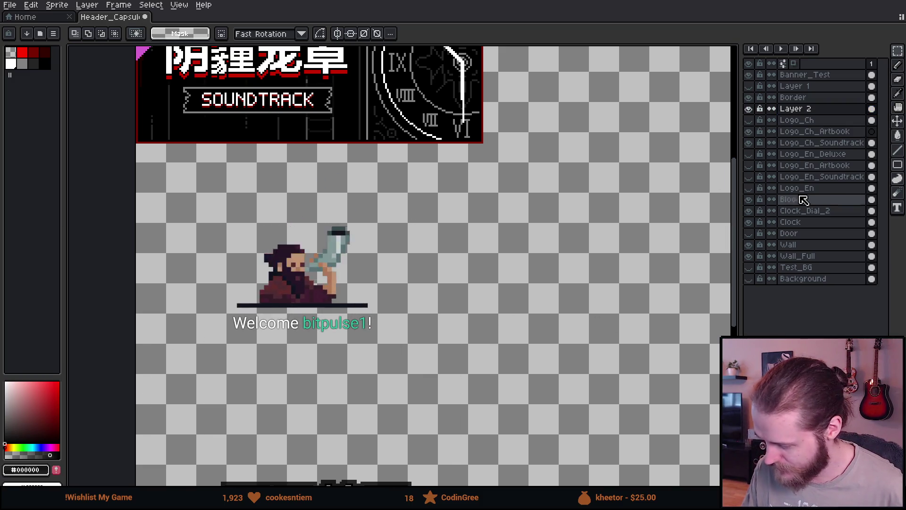
- Paste the ARTBOOK logo into Logo_Ch_Artbook, aligned on the banner art, and check it
{"action": "left_click", "coordinate": [821, 132]}
{"action": "scroll", "coordinate": [441, 324], "scroll_direction": "up", "scroll_amount": 3}
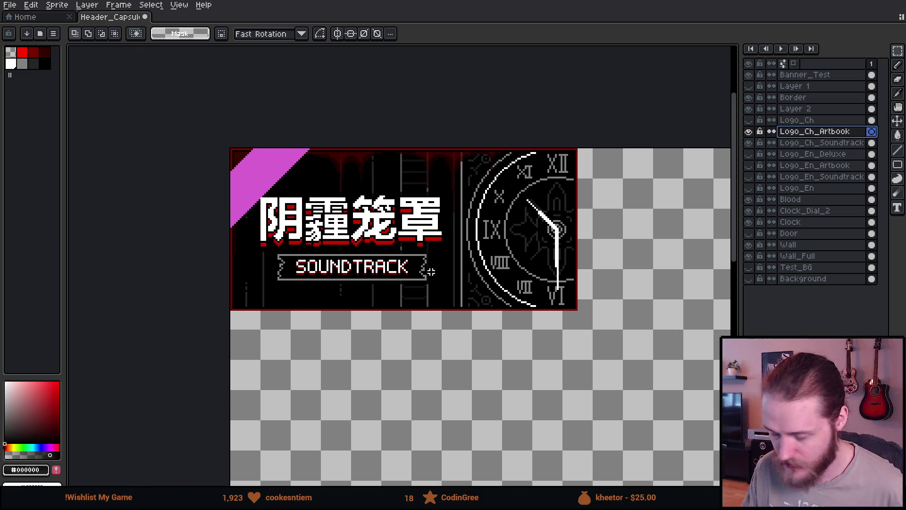
{"action": "scroll", "coordinate": [398, 216], "scroll_direction": "up", "scroll_amount": 2}
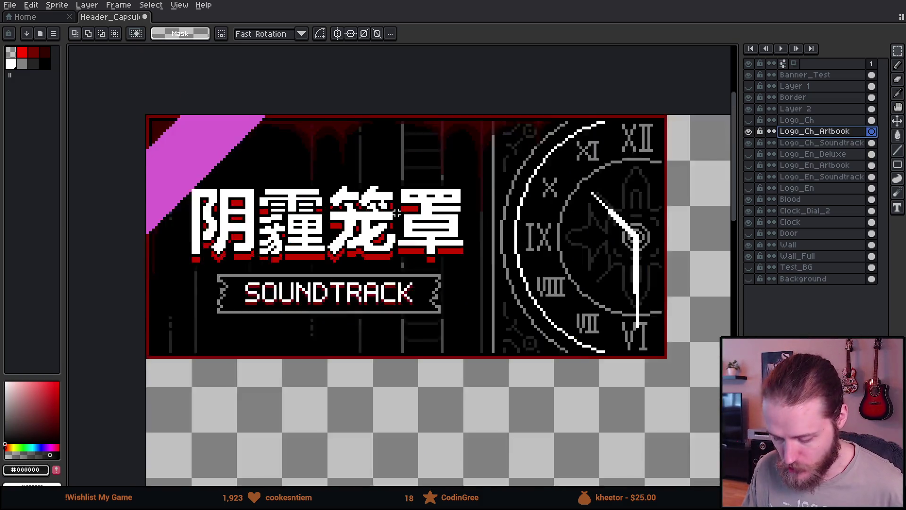
{"action": "key", "text": "ctrl+v"}
{"action": "left_click_drag", "start_coordinate": [427, 321], "coordinate": [307, 289]}
{"action": "key", "text": "Return"}
{"action": "scroll", "coordinate": [633, 203], "scroll_direction": "down", "scroll_amount": 2}
{"action": "left_click", "coordinate": [750, 131]}
{"action": "left_click", "coordinate": [749, 132]}
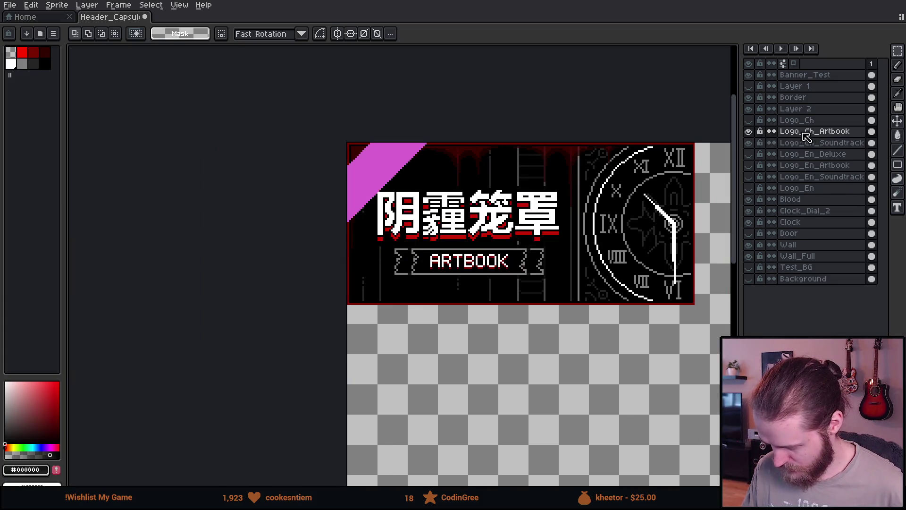
- Add a new layer named Logo_Ch_Deluxe above Logo_Ch_Artbook
{"action": "key", "text": "shift+n"}
{"action": "double_click", "coordinate": [820, 133]}
{"action": "type", "text": "Logo_Ch_Deluxe"}
{"action": "key", "text": "Return"}
{"action": "scroll", "coordinate": [548, 333], "scroll_direction": "down", "scroll_amount": 5}
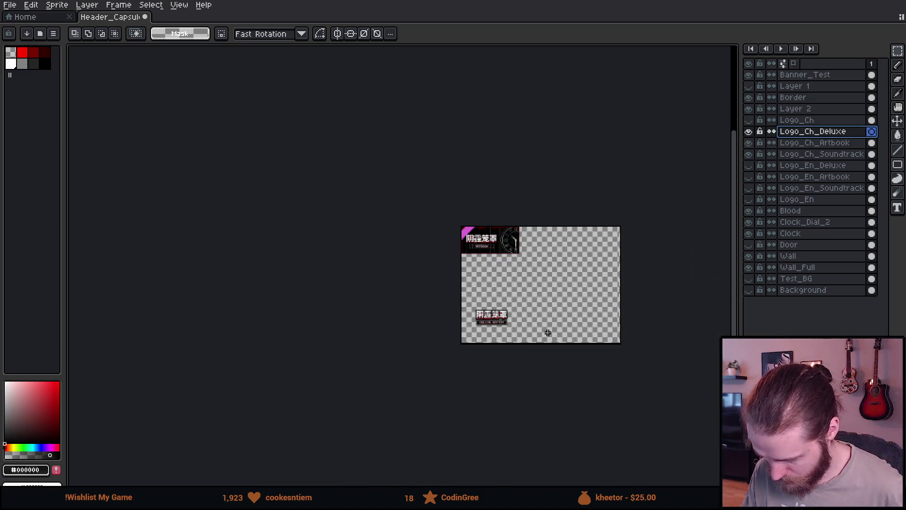
- Cut the DELUXE EDITION logo from Layer 2 and delete the empty Layer 2
{"action": "scroll", "coordinate": [435, 216], "scroll_direction": "up", "scroll_amount": 2}
{"action": "left_click", "coordinate": [822, 110]}
{"action": "left_click_drag", "start_coordinate": [349, 219], "coordinate": [514, 329]}
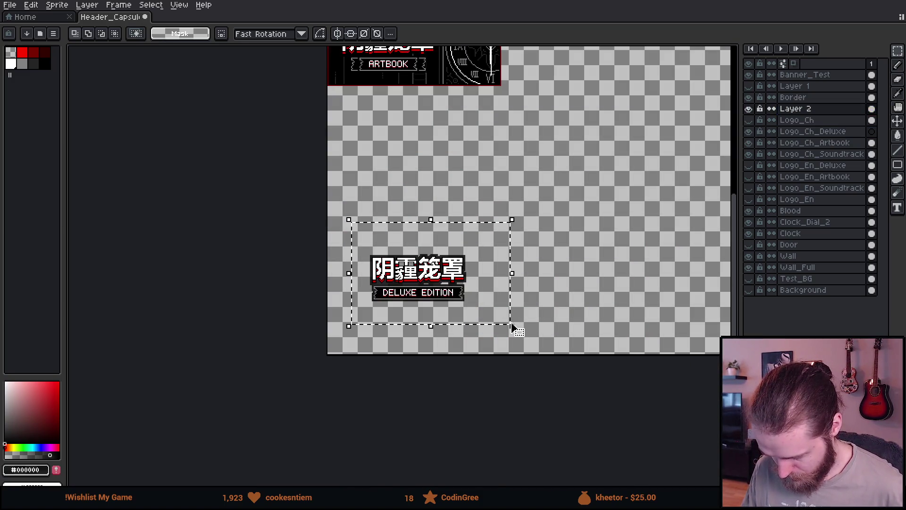
{"action": "key", "text": "ctrl+x"}
{"action": "key", "text": "Delete"}
- Paste the DELUXE EDITION logo into Logo_Ch_Deluxe, aligned on the banner art, and compare
{"action": "scroll", "coordinate": [613, 309], "scroll_direction": "up", "scroll_amount": 5}
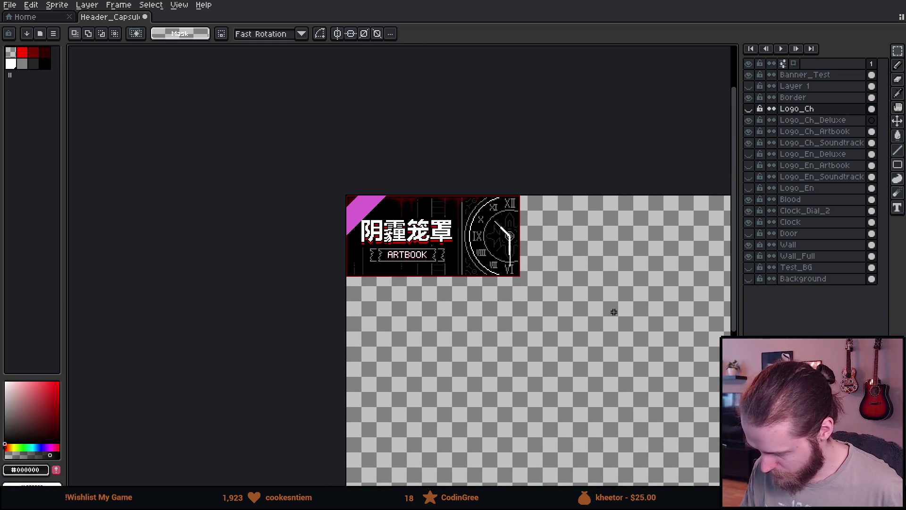
{"action": "left_click", "coordinate": [812, 120]}
{"action": "scroll", "coordinate": [442, 219], "scroll_direction": "up", "scroll_amount": 2}
{"action": "key", "text": "ctrl+v"}
{"action": "mouse_move", "coordinate": [423, 319]}
{"action": "left_mouse_down"}
{"action": "mouse_move", "coordinate": [330, 330]}
{"action": "mouse_move", "coordinate": [328, 318]}
{"action": "left_mouse_up"}
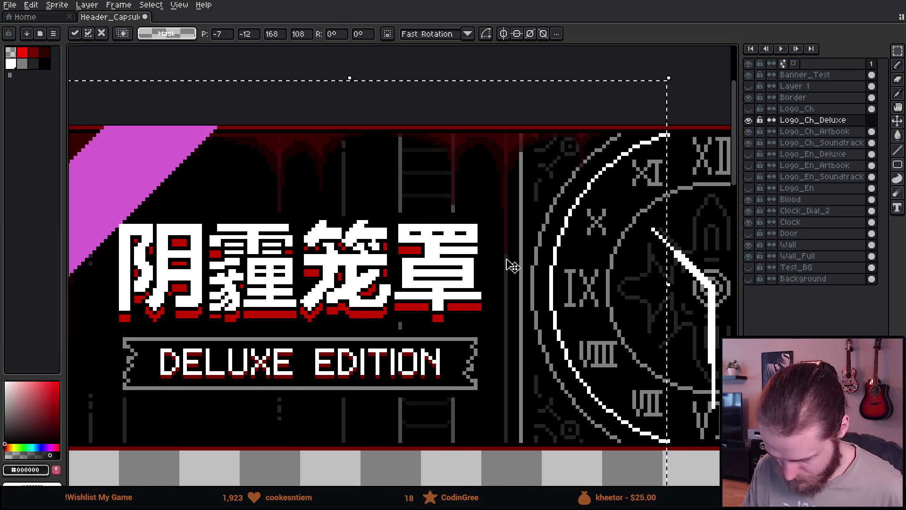
{"action": "scroll", "coordinate": [512, 265], "scroll_direction": "down", "scroll_amount": 3}
{"action": "key", "text": "Return"}
{"action": "scroll", "coordinate": [468, 295], "scroll_direction": "up", "scroll_amount": 1}
{"action": "left_click", "coordinate": [749, 120]}
{"action": "left_click", "coordinate": [749, 120]}
{"action": "scroll", "coordinate": [478, 281], "scroll_direction": "down", "scroll_amount": 2}
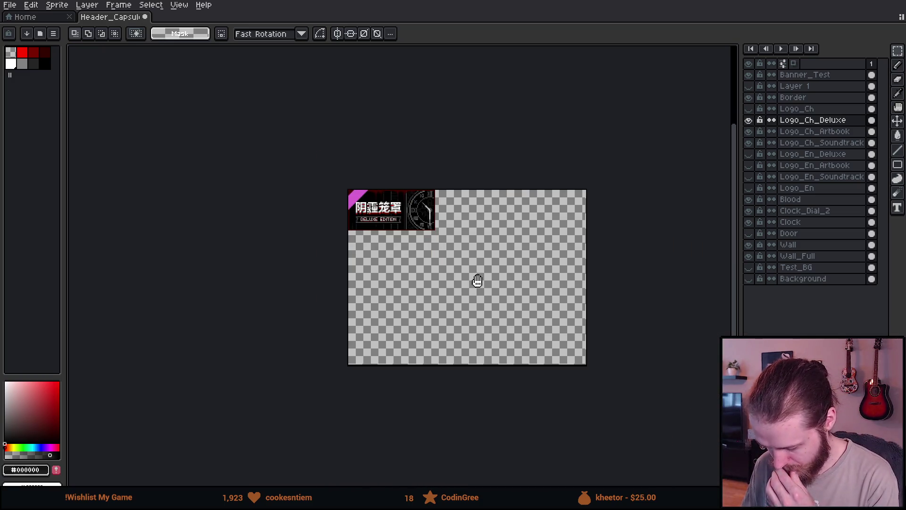
{"action": "left_click_drag", "start_coordinate": [479, 281], "coordinate": [536, 294]}
- Hide Logo_Ch and move it below the edition logo layers
{"action": "left_click", "coordinate": [750, 109]}
{"action": "key", "text": "plus"}
{"action": "key", "text": "plus"}
{"action": "key", "text": "plus"}
{"action": "mouse_move", "coordinate": [798, 108]}
{"action": "left_mouse_down"}
{"action": "mouse_move", "coordinate": [834, 115]}
{"action": "mouse_move", "coordinate": [834, 150]}
{"action": "left_mouse_up"}
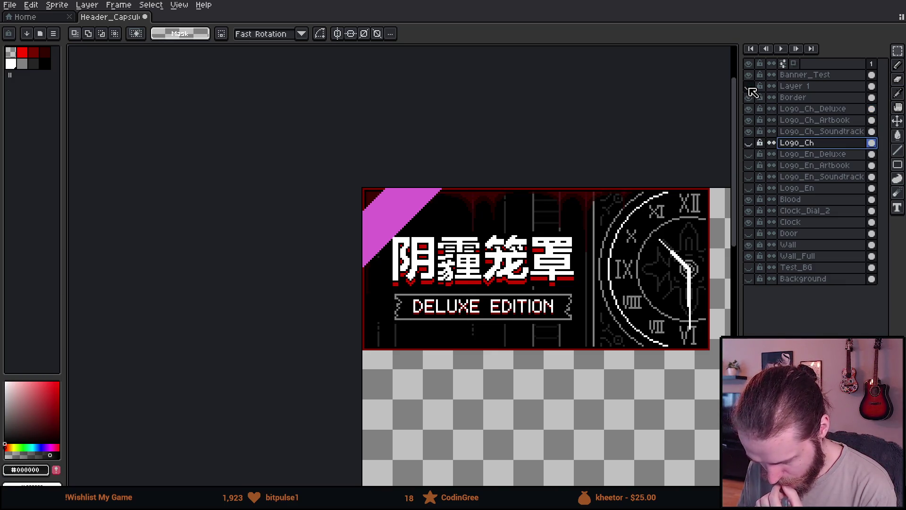
- Delete the unused Layer 1, Door and Test_BG layers
{"action": "left_click", "coordinate": [815, 87]}
{"action": "key", "text": "Delete"}
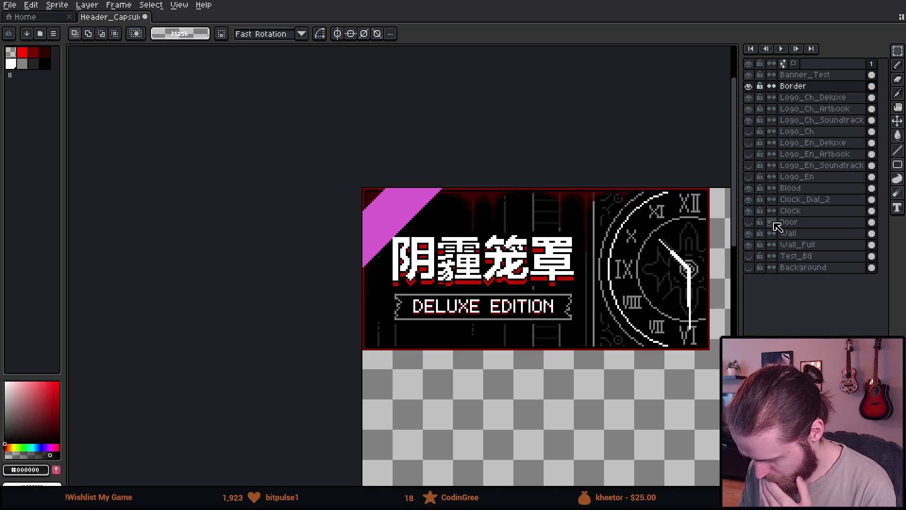
{"action": "left_click", "coordinate": [797, 223]}
{"action": "key", "text": "Delete"}
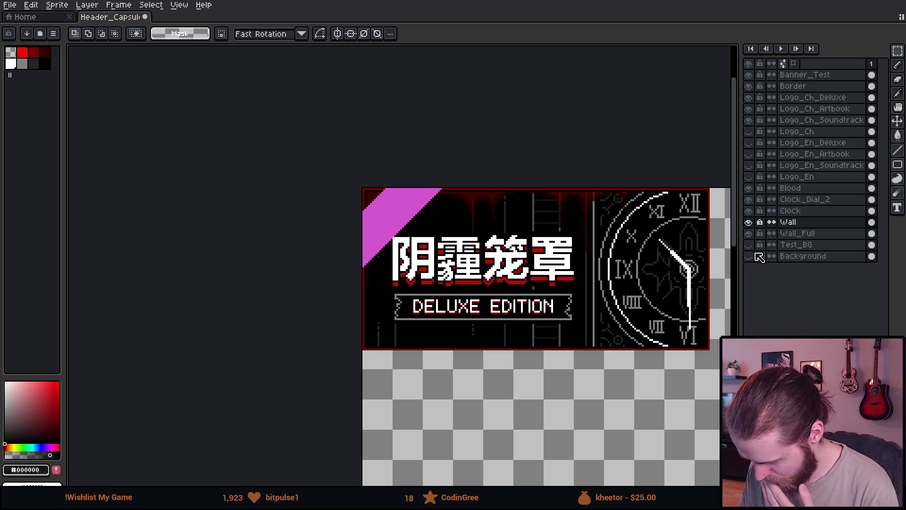
{"action": "left_click", "coordinate": [816, 244]}
{"action": "key", "text": "Delete"}
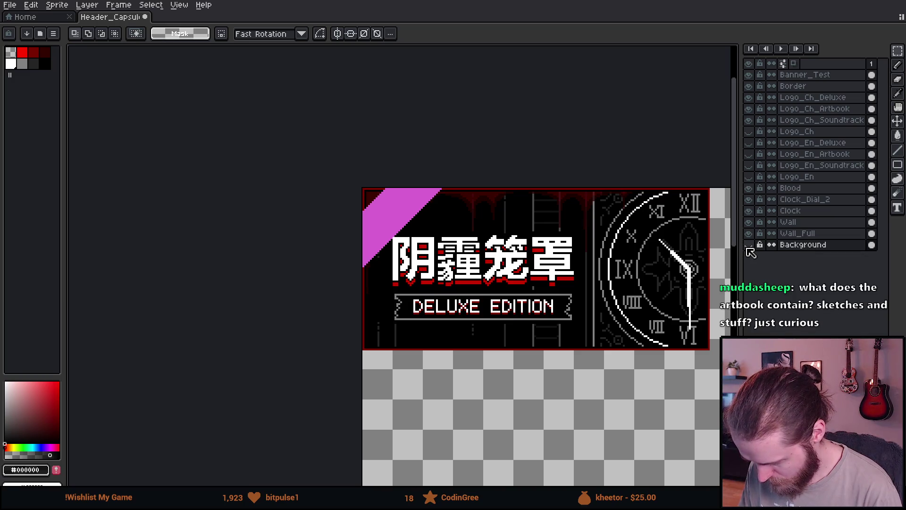
{"action": "scroll", "coordinate": [546, 244], "scroll_direction": "down", "scroll_amount": 2}
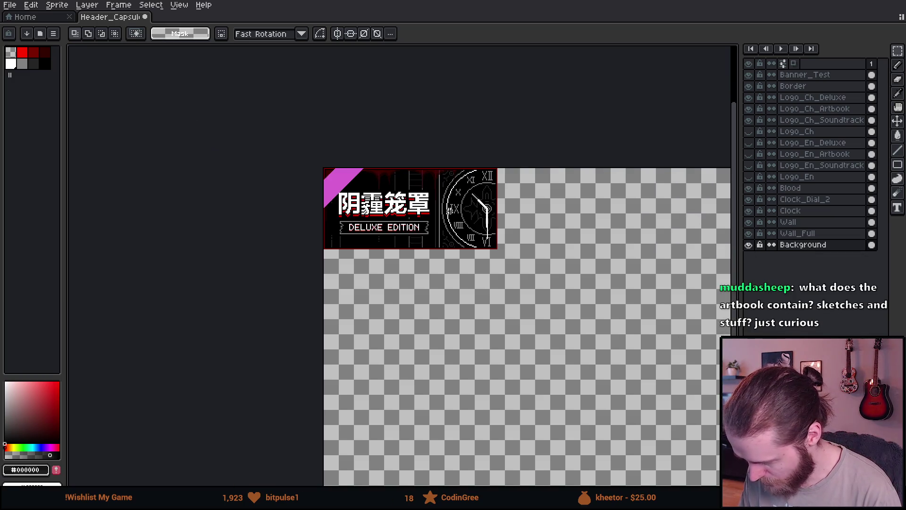
{"action": "scroll", "coordinate": [546, 244], "scroll_direction": "down", "scroll_amount": 2}
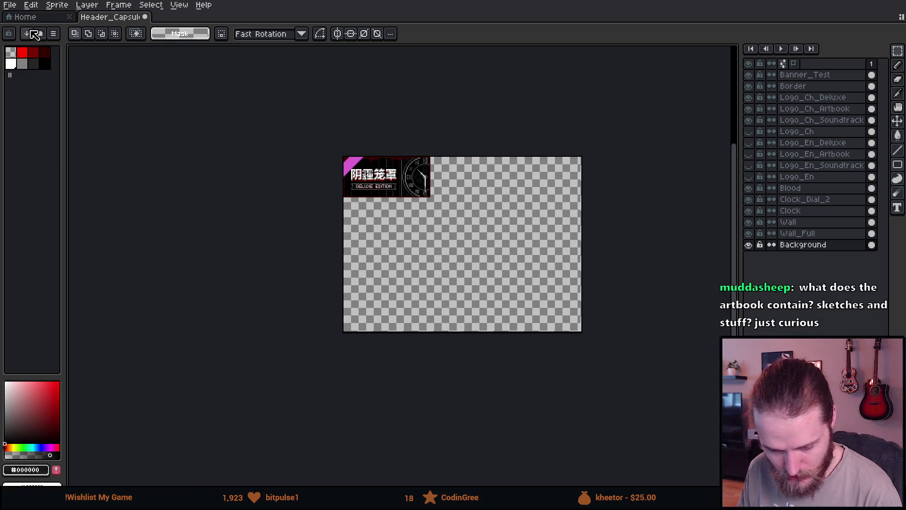
- Resize the canvas to 184x86 px to fit the banner
{"action": "left_click", "coordinate": [63, 8]}
{"action": "left_click", "coordinate": [80, 68]}
{"action": "mouse_move", "coordinate": [582, 332]}
{"action": "left_mouse_down"}
{"action": "mouse_move", "coordinate": [429, 223]}
{"action": "mouse_move", "coordinate": [433, 202]}
{"action": "mouse_move", "coordinate": [456, 202]}
{"action": "left_mouse_up"}
{"action": "scroll", "coordinate": [430, 201], "scroll_direction": "up", "scroll_amount": 6}
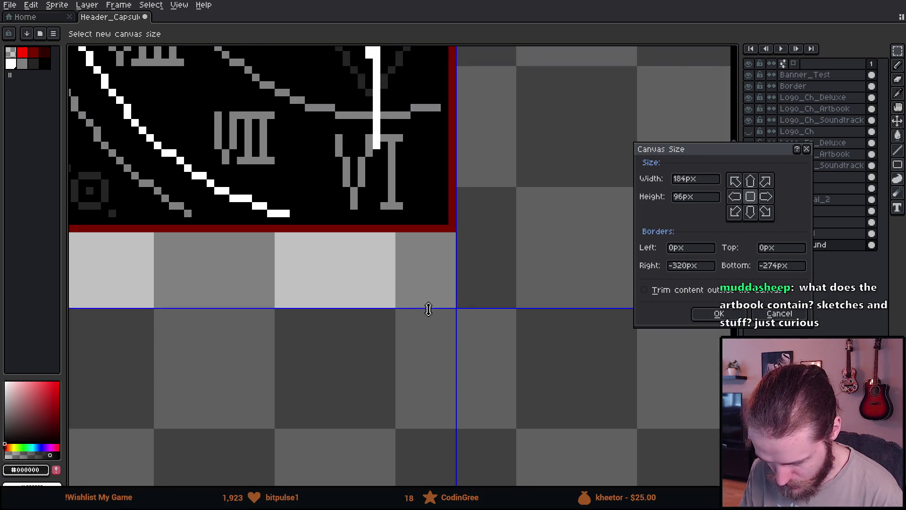
{"action": "left_click_drag", "start_coordinate": [427, 307], "coordinate": [413, 233]}
{"action": "scroll", "coordinate": [413, 232], "scroll_direction": "down", "scroll_amount": 2}
{"action": "scroll", "coordinate": [290, 144], "scroll_direction": "down", "scroll_amount": 2}
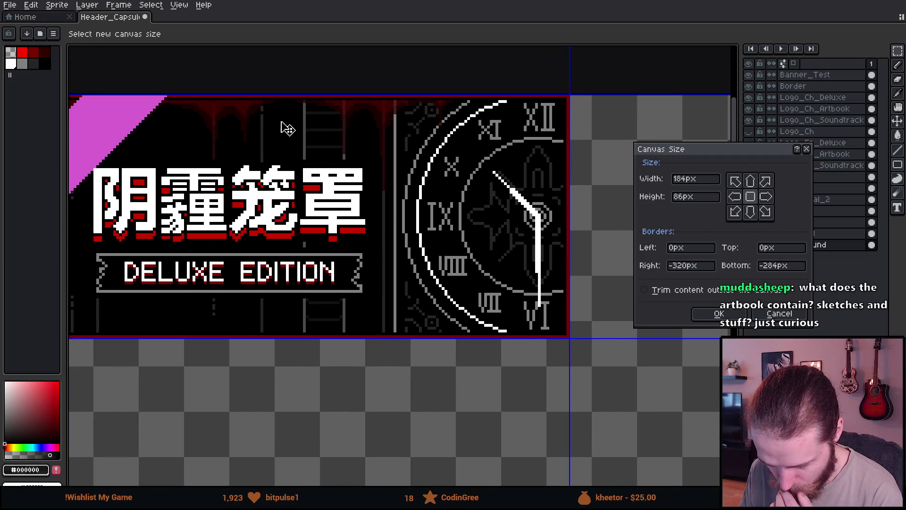
{"action": "scroll", "coordinate": [286, 128], "scroll_direction": "down", "scroll_amount": 1}
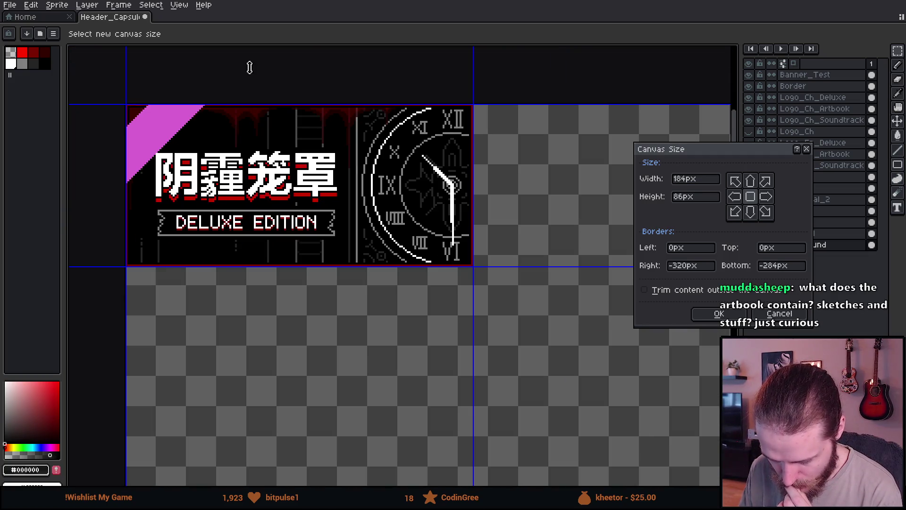
{"action": "left_click", "coordinate": [719, 314]}
- Hide the pink Banner_Test corner with the whole banner in view
{"action": "scroll", "coordinate": [396, 217], "scroll_direction": "up", "scroll_amount": 1}
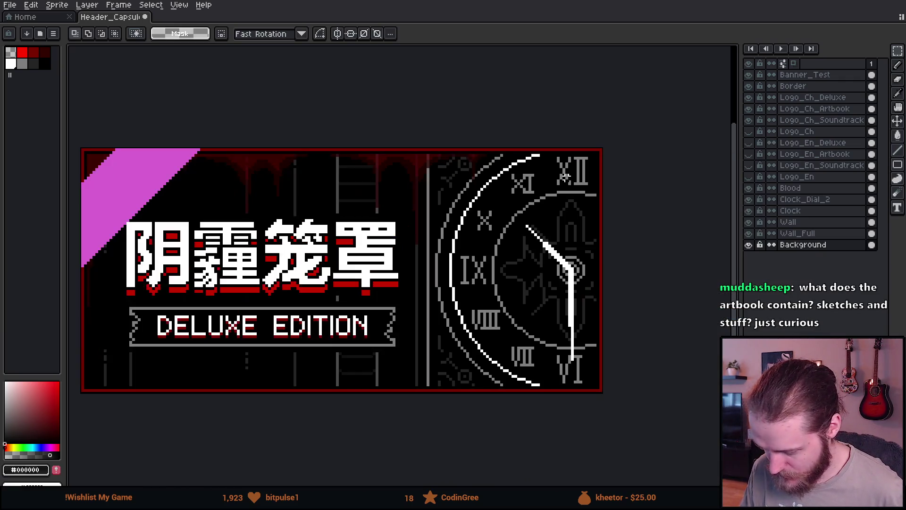
{"action": "left_click_drag", "start_coordinate": [376, 218], "coordinate": [442, 174]}
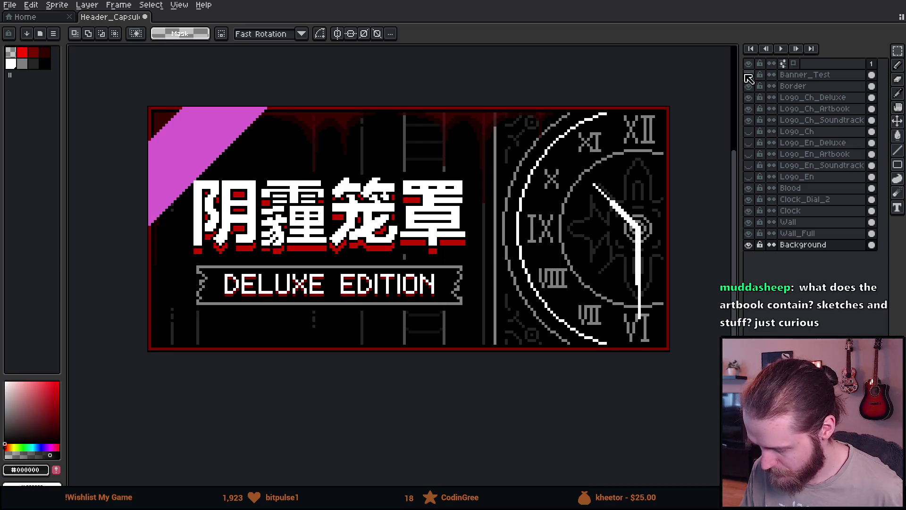
{"action": "left_click", "coordinate": [749, 74]}
{"action": "scroll", "coordinate": [437, 182], "scroll_direction": "down", "scroll_amount": 2}
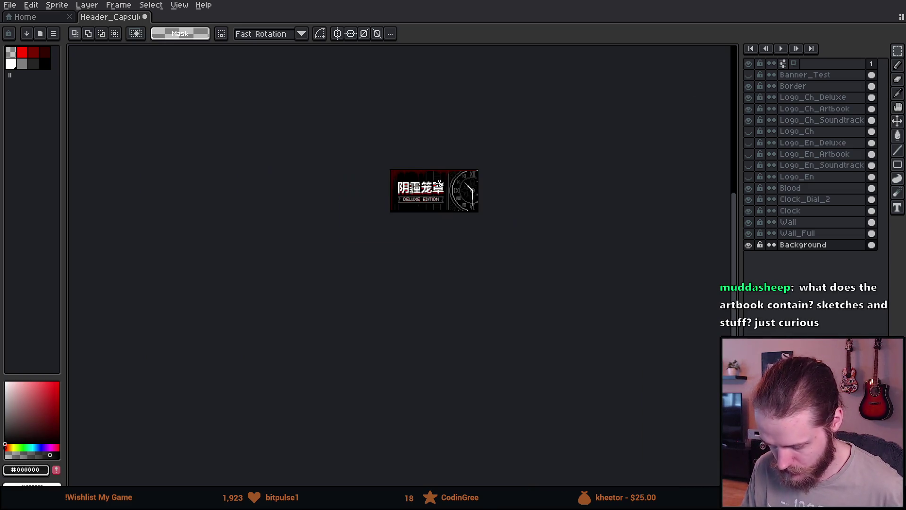
{"action": "scroll", "coordinate": [471, 210], "scroll_direction": "up", "scroll_amount": 1}
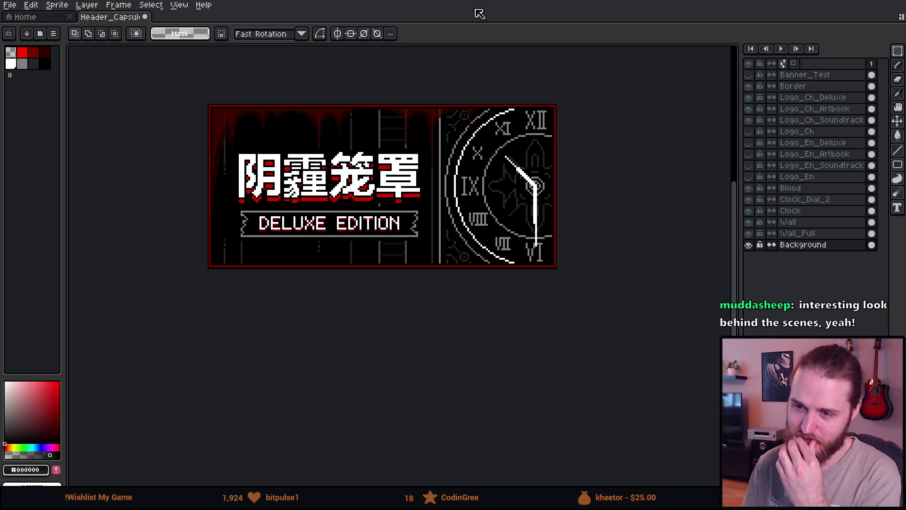
{"action": "scroll", "coordinate": [374, 173], "scroll_direction": "up", "scroll_amount": 1}
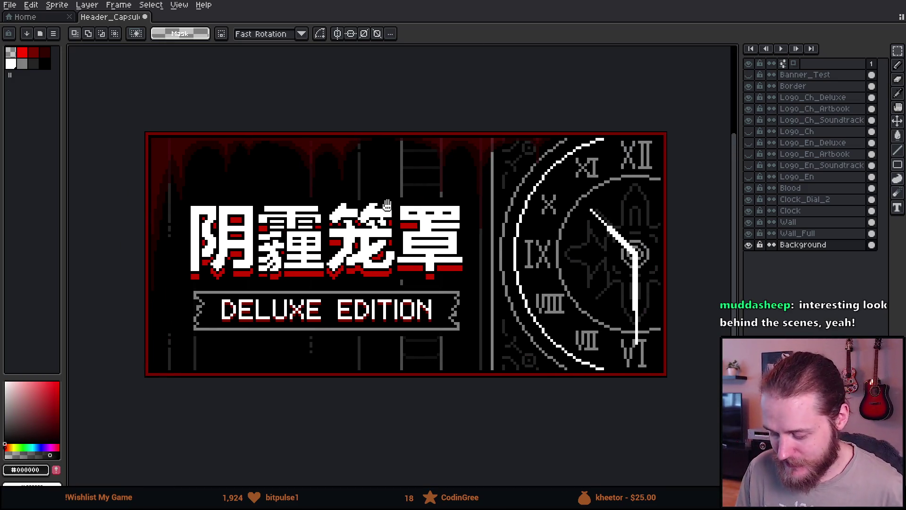
{"action": "scroll", "coordinate": [407, 182], "scroll_direction": "up", "scroll_amount": 1}
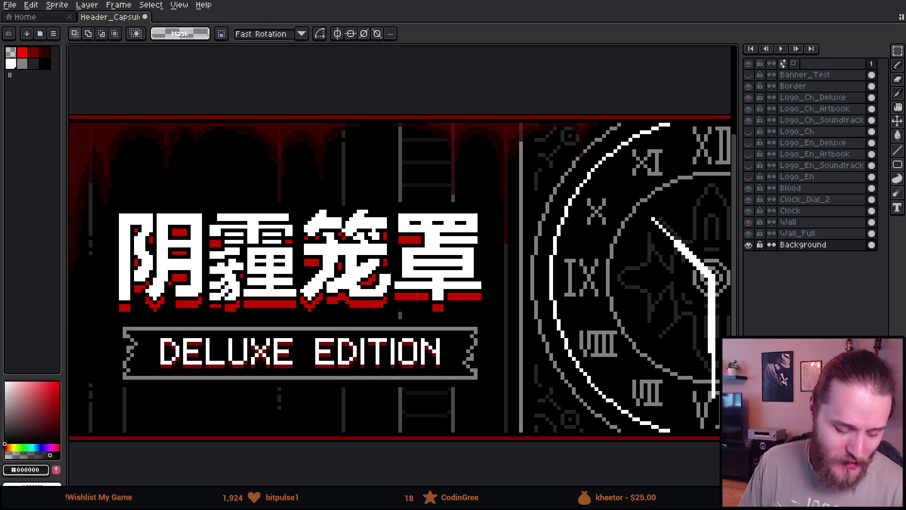
{"action": "key", "text": "alt+Tab"}
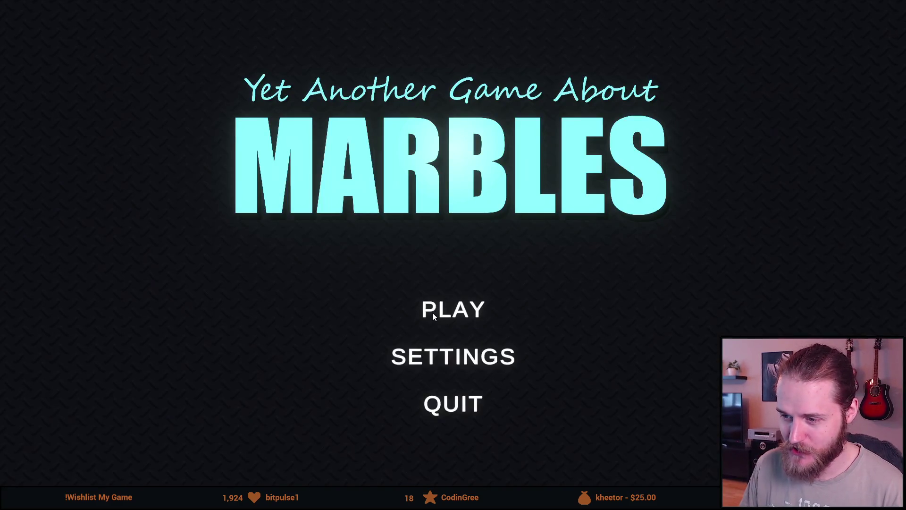
- Start play from the main menu and pick The Descent race map
{"action": "left_click", "coordinate": [432, 311]}
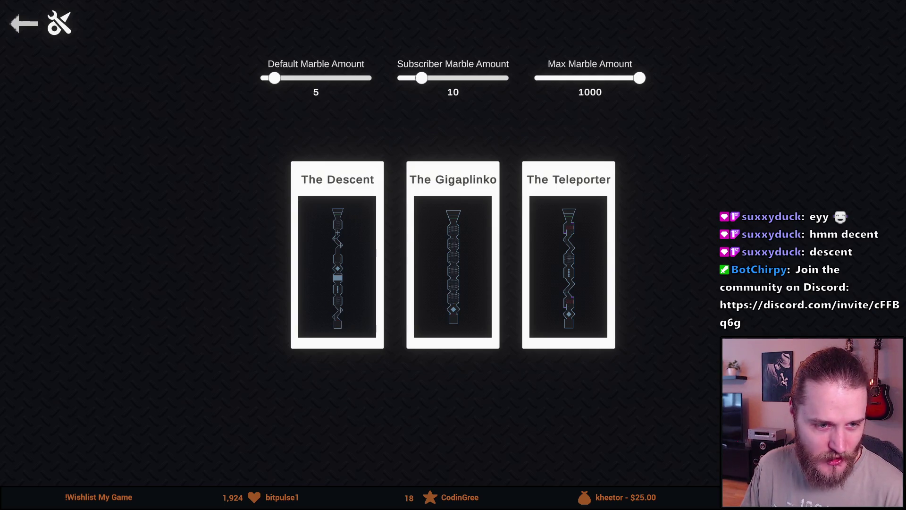
{"action": "left_click", "coordinate": [303, 320]}
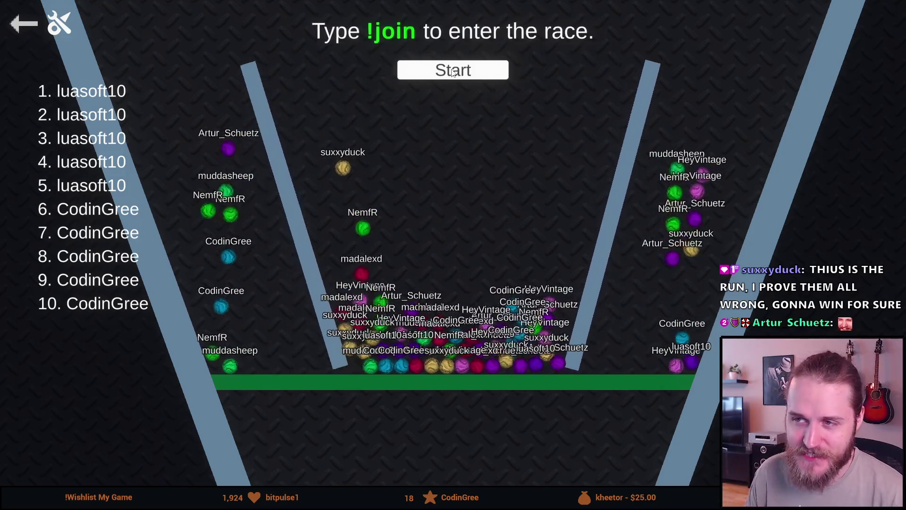
- Hit Start to begin the 'Starting in 9...' countdown for the waiting marbles
{"action": "left_click", "coordinate": [446, 77]}
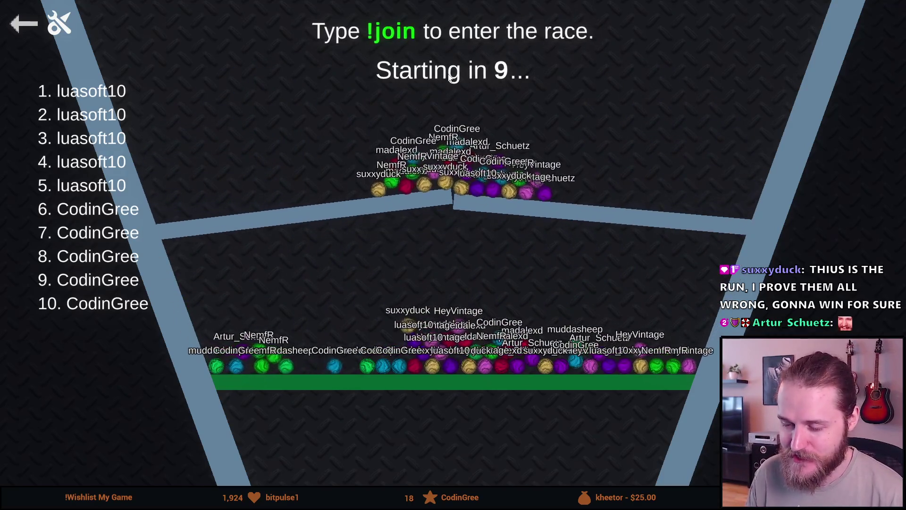
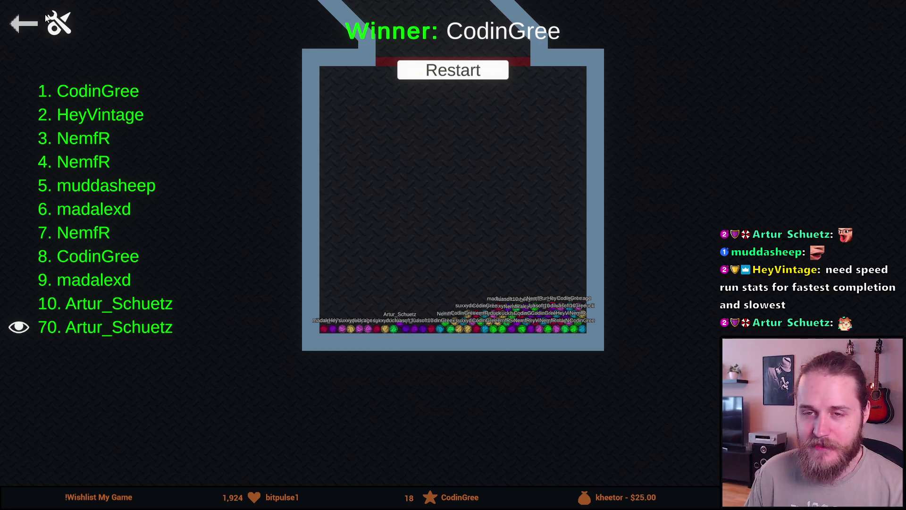
- Back out of the race results to the main menu and confirm quitting the marble race game
{"action": "left_click", "coordinate": [20, 31]}
{"action": "left_click", "coordinate": [23, 36]}
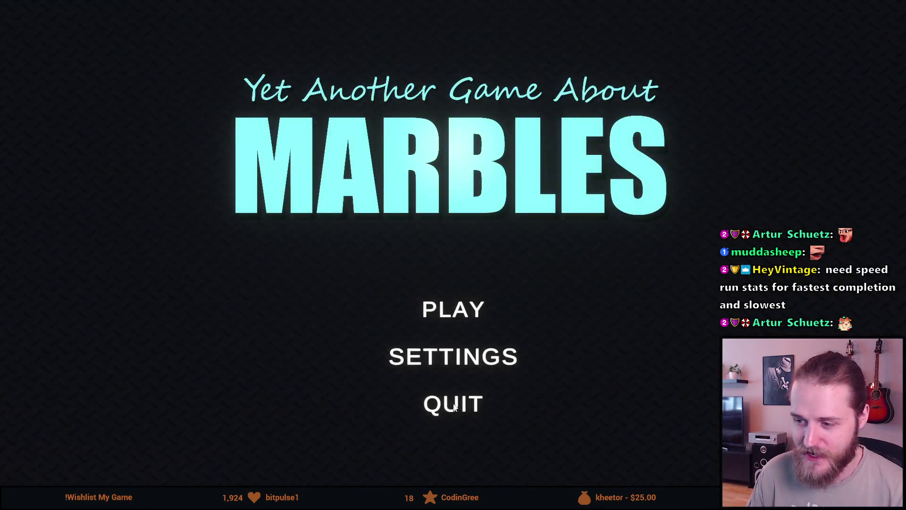
{"action": "left_click", "coordinate": [453, 403]}
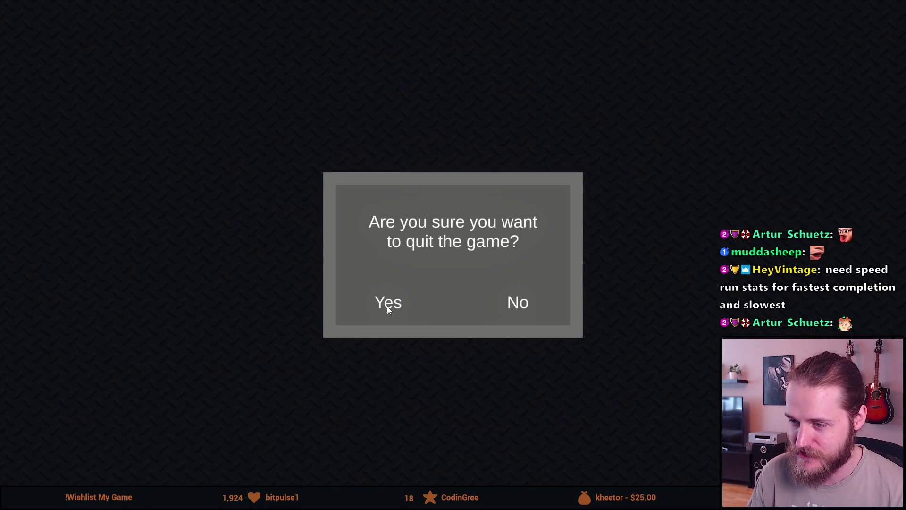
{"action": "left_click", "coordinate": [387, 305]}
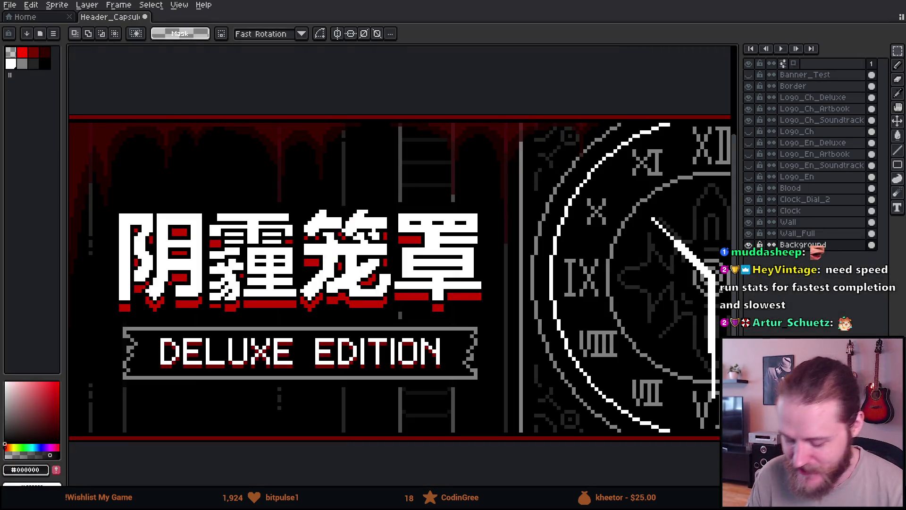
{"action": "scroll", "coordinate": [382, 196], "scroll_direction": "down", "scroll_amount": 2}
{"action": "scroll", "coordinate": [398, 222], "scroll_direction": "up", "scroll_amount": 1}
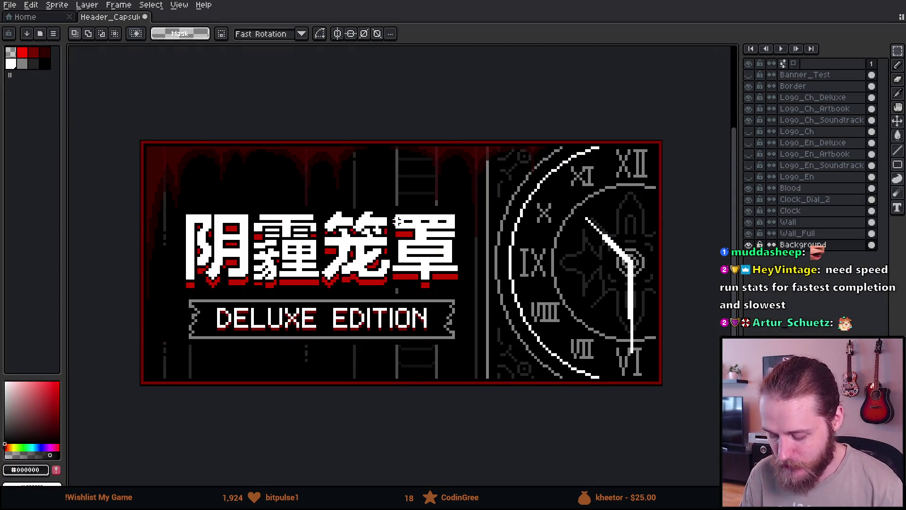
{"action": "left_click_drag", "start_coordinate": [314, 230], "coordinate": [294, 164]}
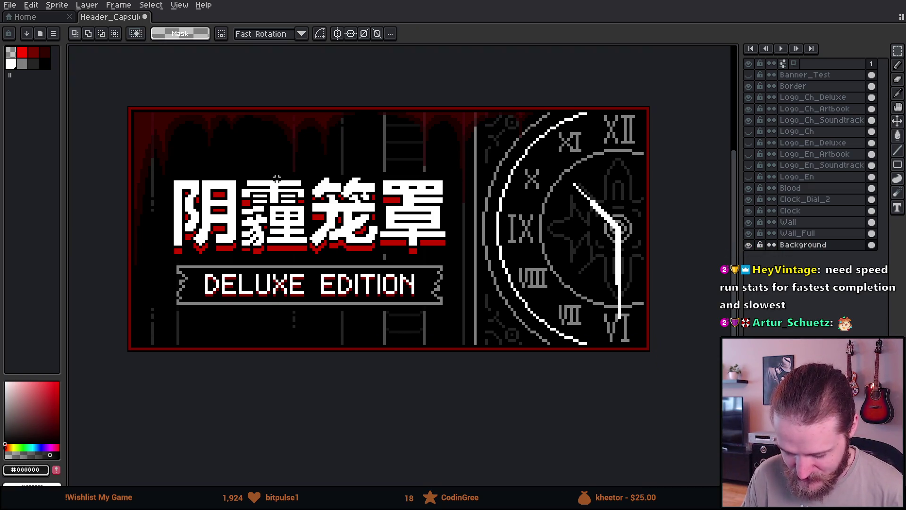
{"action": "scroll", "coordinate": [296, 170], "scroll_direction": "down", "scroll_amount": 1}
{"action": "scroll", "coordinate": [301, 166], "scroll_direction": "up", "scroll_amount": 1}
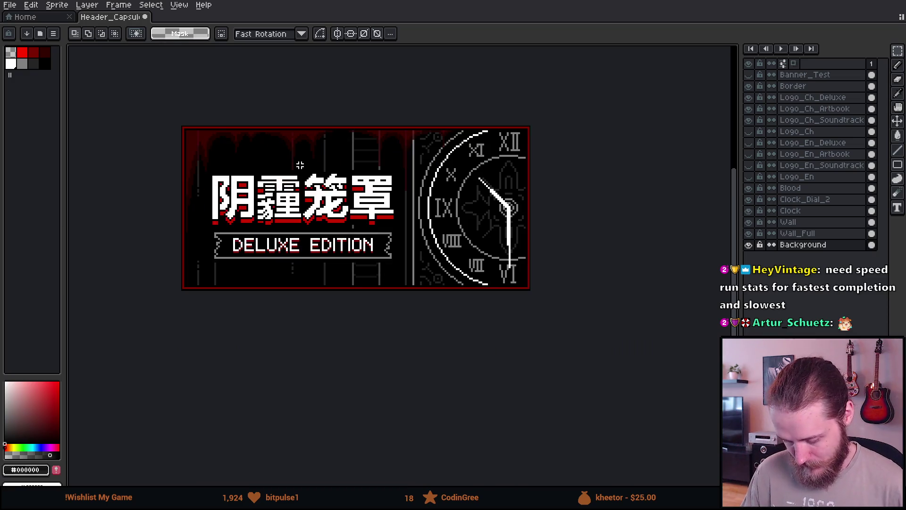
{"action": "left_click_drag", "start_coordinate": [298, 138], "coordinate": [298, 159]}
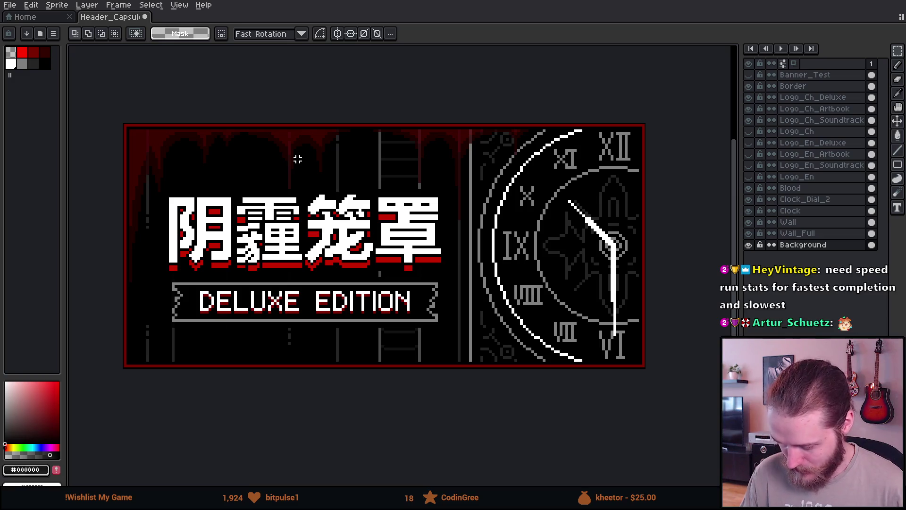
{"action": "scroll", "coordinate": [298, 160], "scroll_direction": "down", "scroll_amount": 1}
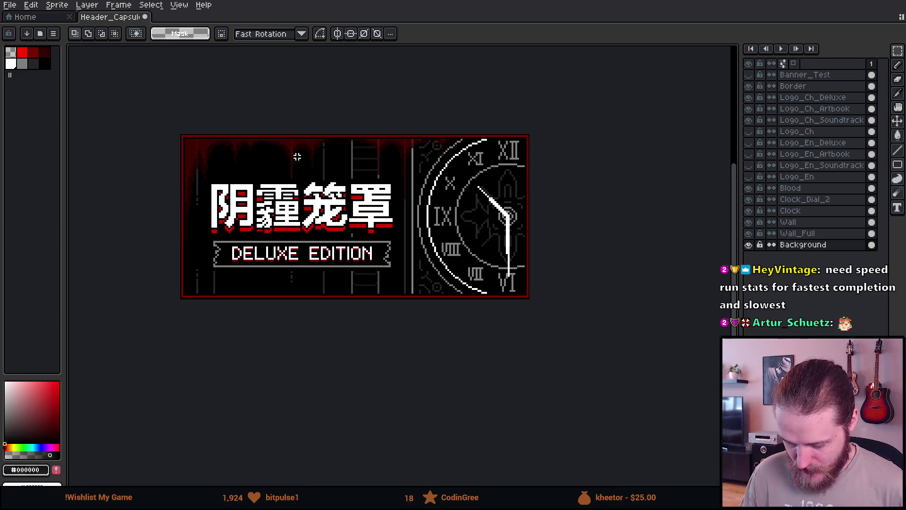
{"action": "scroll", "coordinate": [290, 142], "scroll_direction": "up", "scroll_amount": 1}
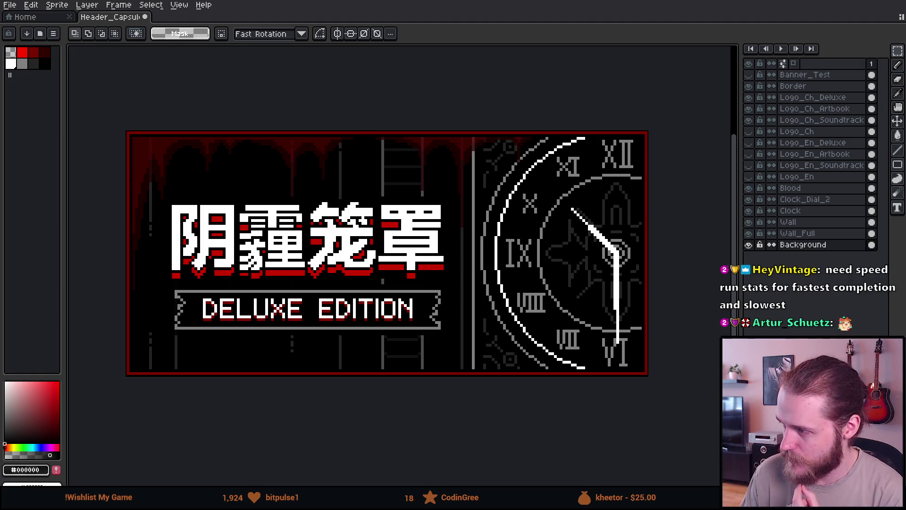
{"action": "left_click", "coordinate": [57, 5]}
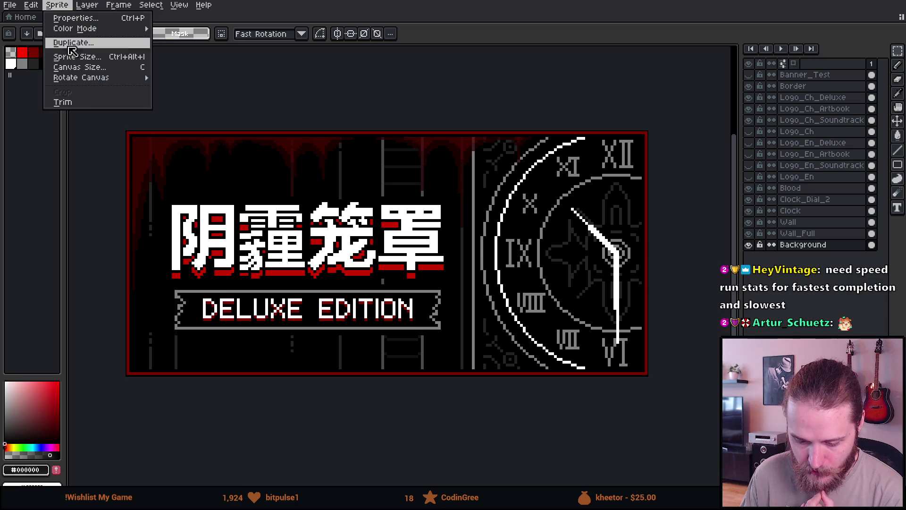
- Try a 500% width in Sprite Size, cancel it, and switch to the Version3 folder
{"action": "left_click", "coordinate": [62, 55]}
{"action": "left_click", "coordinate": [524, 204]}
{"action": "type", "text": "500"}
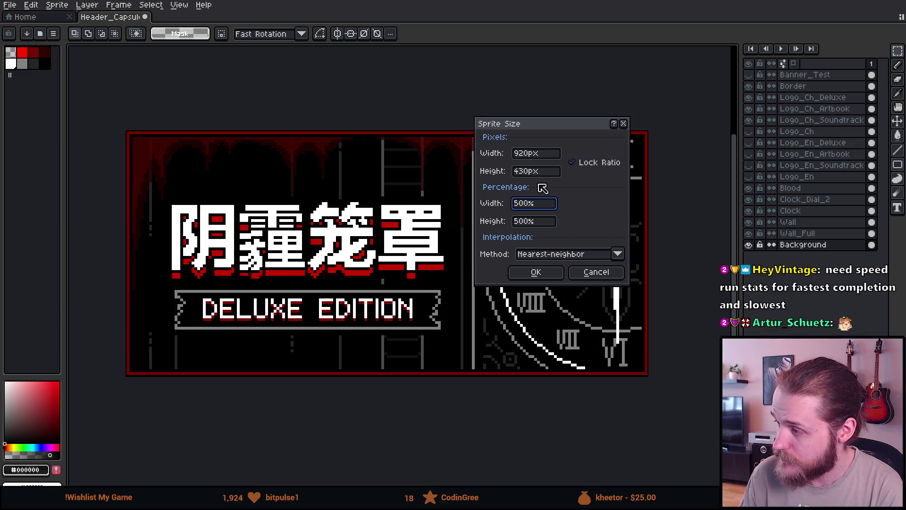
{"action": "left_click", "coordinate": [596, 273]}
{"action": "scroll", "coordinate": [493, 164], "scroll_direction": "down", "scroll_amount": 2}
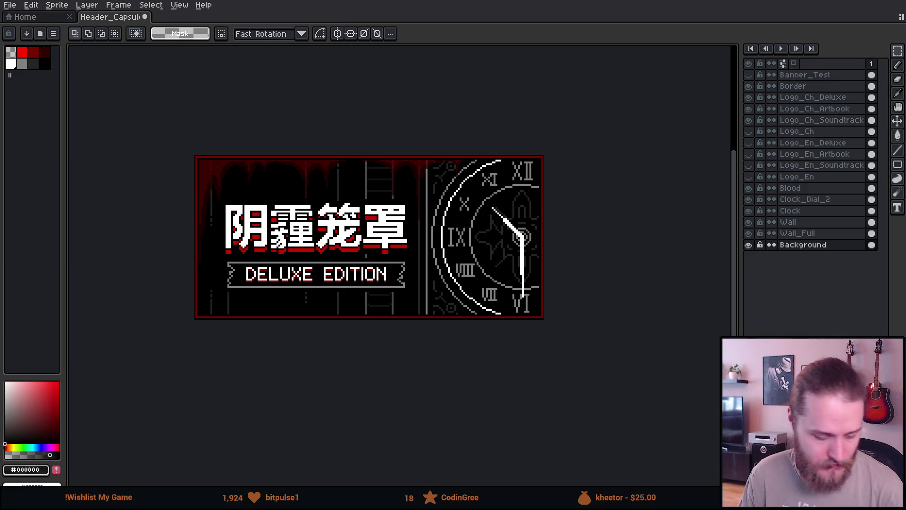
{"action": "key", "text": "alt+Tab"}
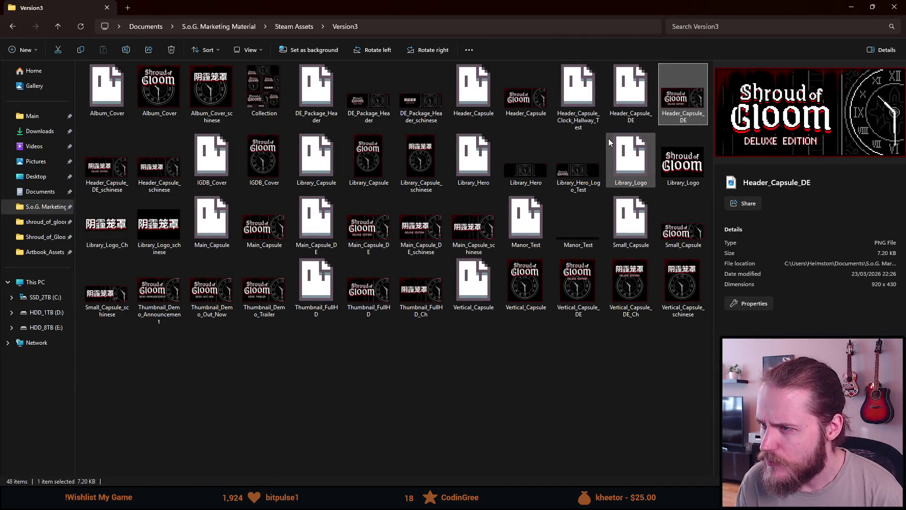
- Delete the Header_Capsule_DE files, Aseprite and PNG, and inspect Header_Capsule_schinese
{"action": "left_click", "coordinate": [631, 98]}
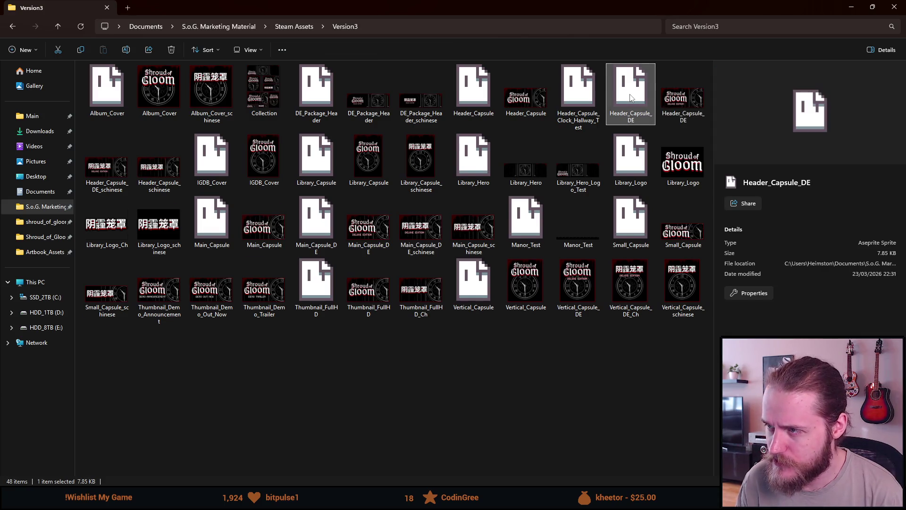
{"action": "key", "text": "Delete"}
{"action": "key", "text": "Delete"}
{"action": "left_click", "coordinate": [631, 97]}
{"action": "key", "text": "Delete"}
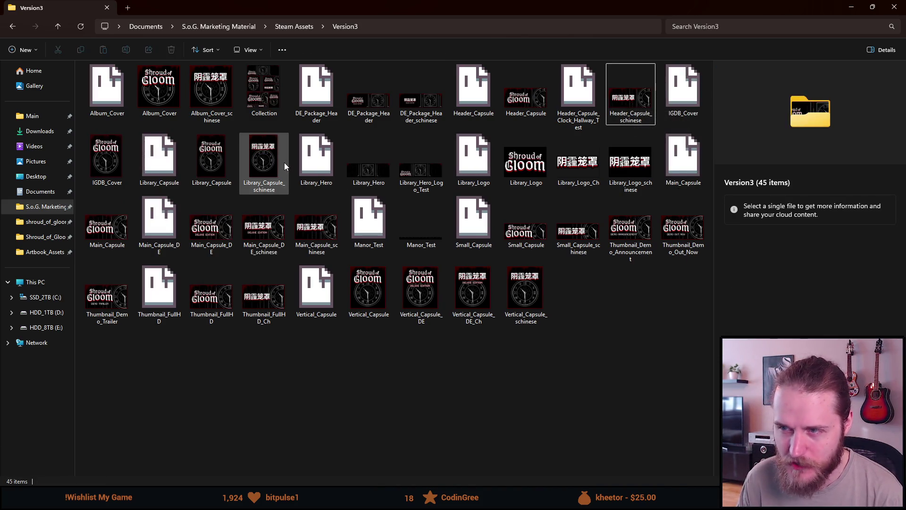
{"action": "left_click", "coordinate": [630, 99]}
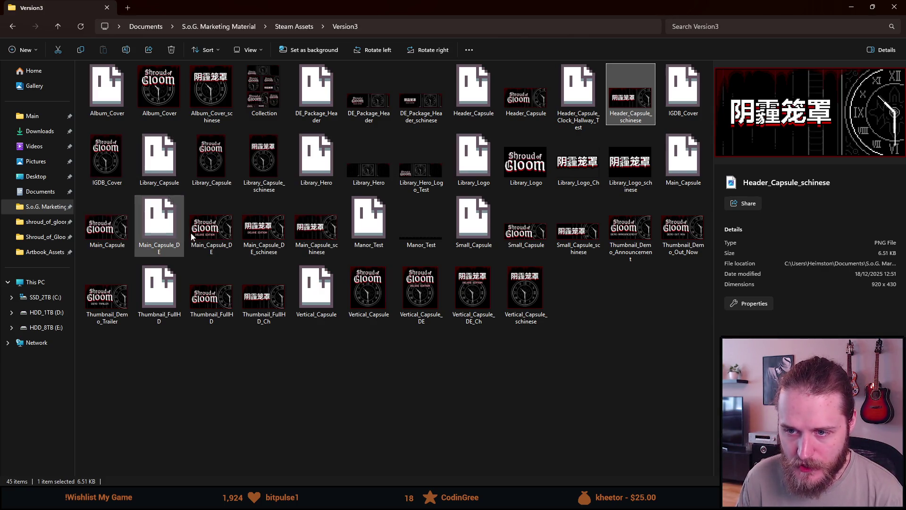
- Delete Main_Capsule_DE and Main_Capsule_DE_schinese files from the Version3 folder
{"action": "left_click", "coordinate": [226, 230]}
{"action": "key", "text": "Delete"}
{"action": "left_click", "coordinate": [211, 230]}
{"action": "key", "text": "Delete"}
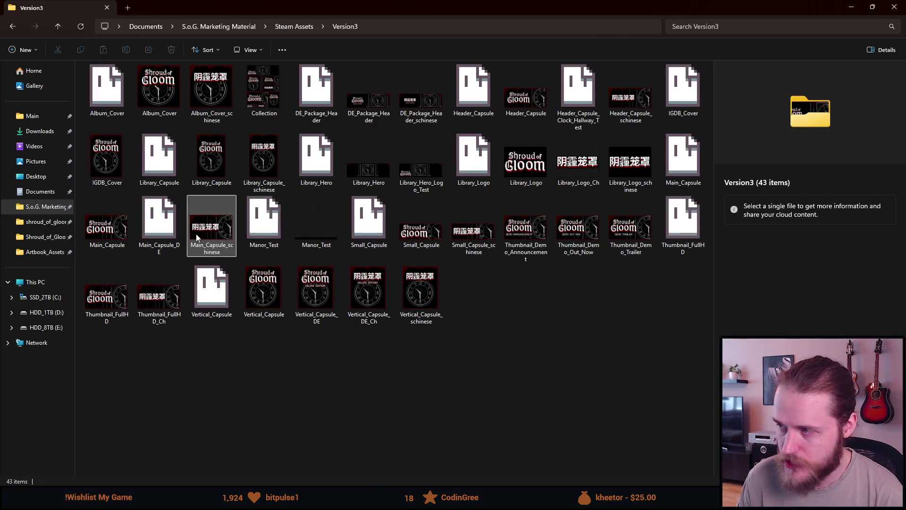
{"action": "left_click", "coordinate": [162, 226]}
{"action": "key", "text": "Delete"}
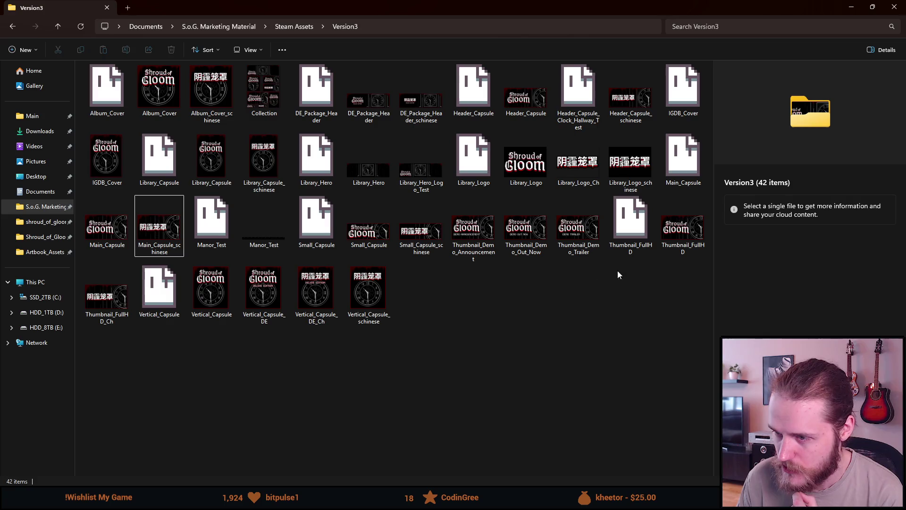
- Compare the Small_Capsule and Small_Capsule_schinese previews and dimensions
{"action": "left_click", "coordinate": [371, 239]}
{"action": "left_click", "coordinate": [421, 238]}
{"action": "left_click", "coordinate": [381, 233]}
{"action": "left_click", "coordinate": [434, 241]}
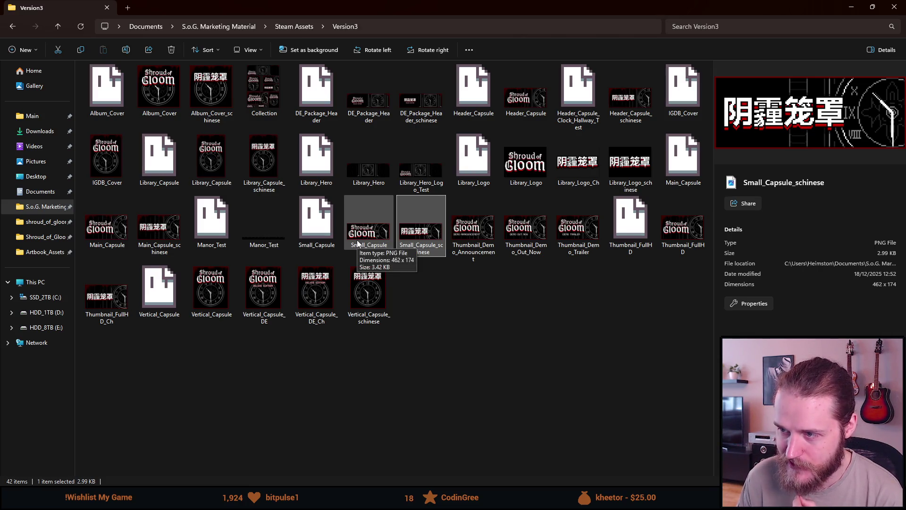
{"action": "left_click", "coordinate": [577, 241]}
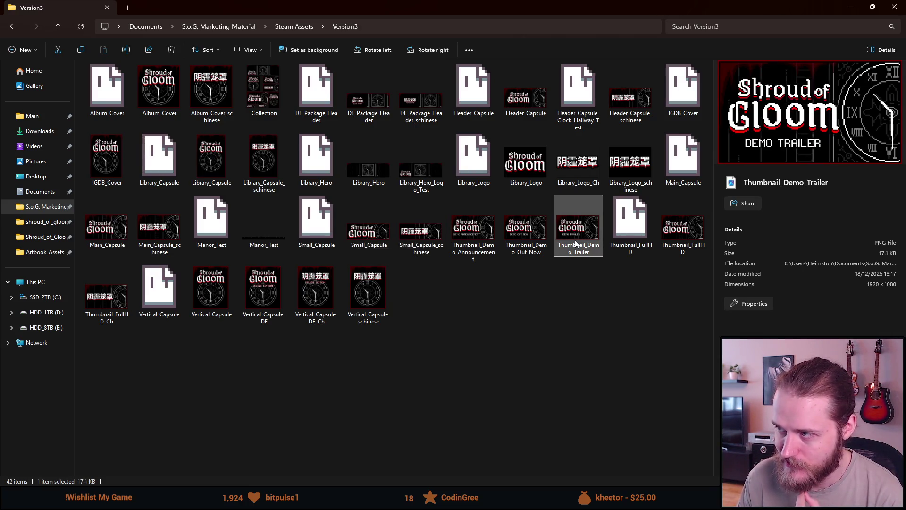
{"action": "left_click", "coordinate": [413, 238]}
{"action": "left_click", "coordinate": [369, 231]}
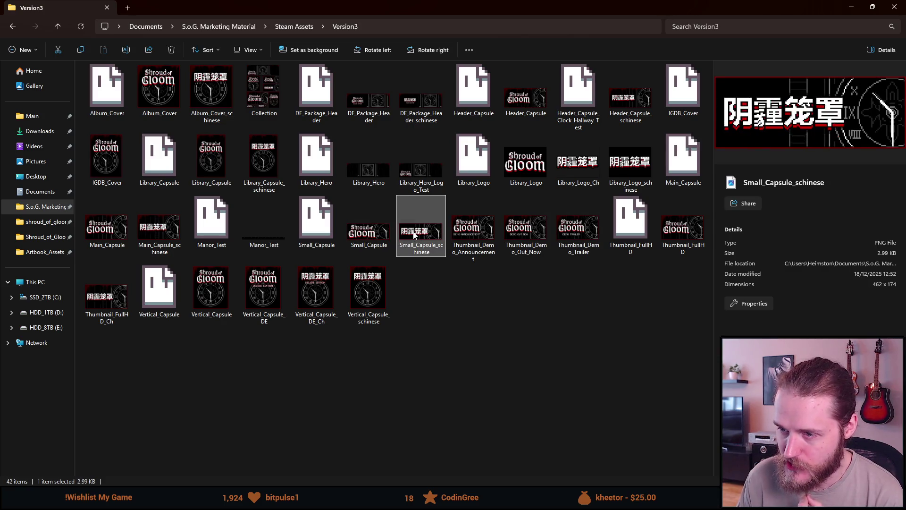
{"action": "left_click", "coordinate": [426, 237]}
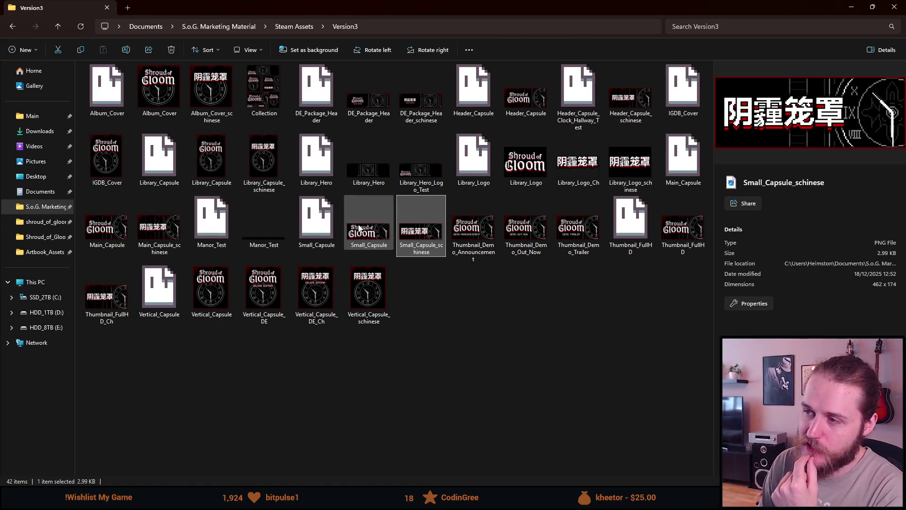
{"action": "left_click", "coordinate": [373, 227]}
{"action": "key", "text": "Right"}
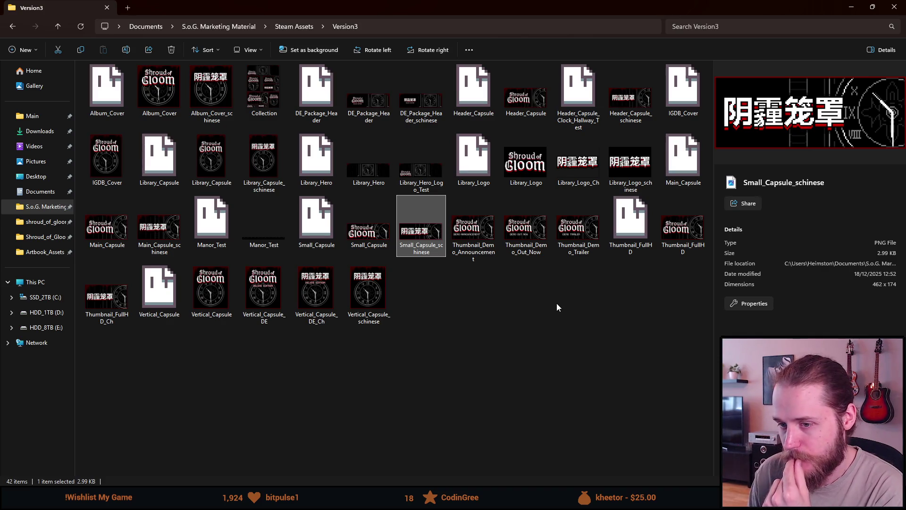
- Delete Vertical_Capsule_DE_Ch and Vertical_Capsule_DE from the folder
{"action": "left_click", "coordinate": [329, 309]}
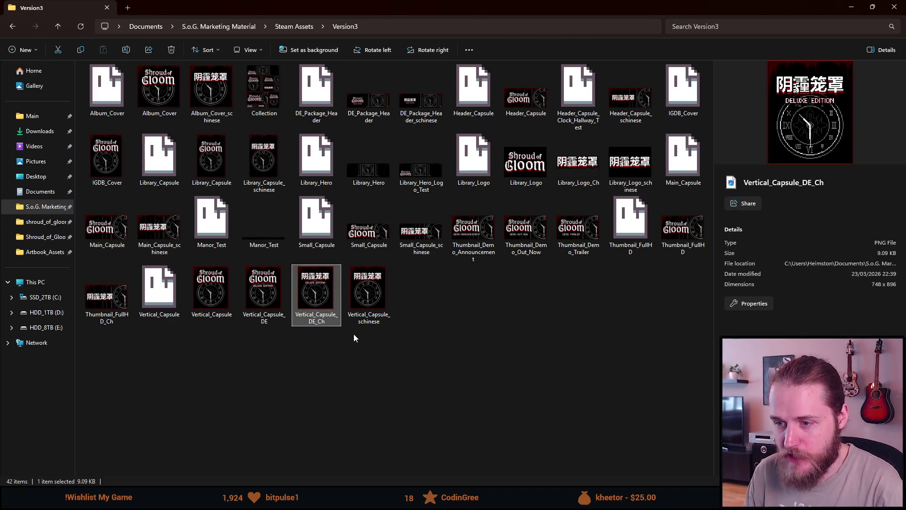
{"action": "key", "text": "Delete"}
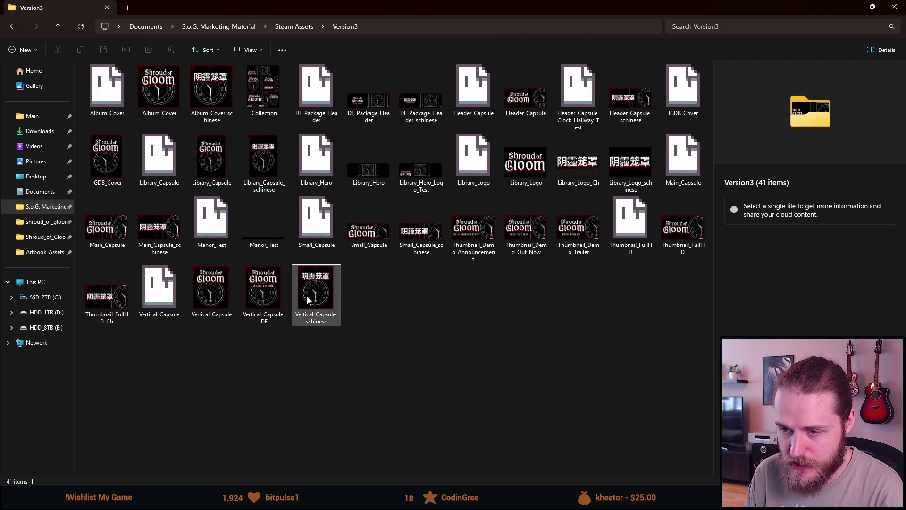
{"action": "left_click", "coordinate": [262, 303]}
{"action": "key", "text": "Delete"}
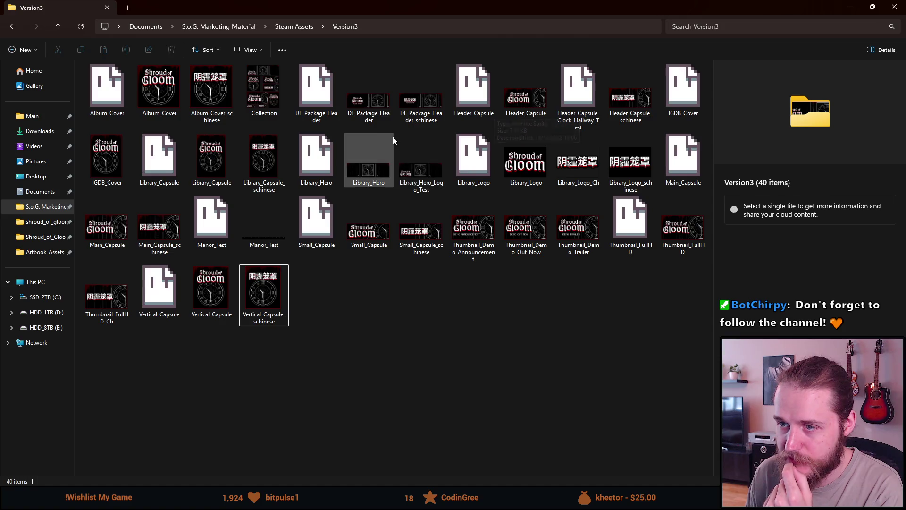
{"action": "mouse_move", "coordinate": [376, 116]}
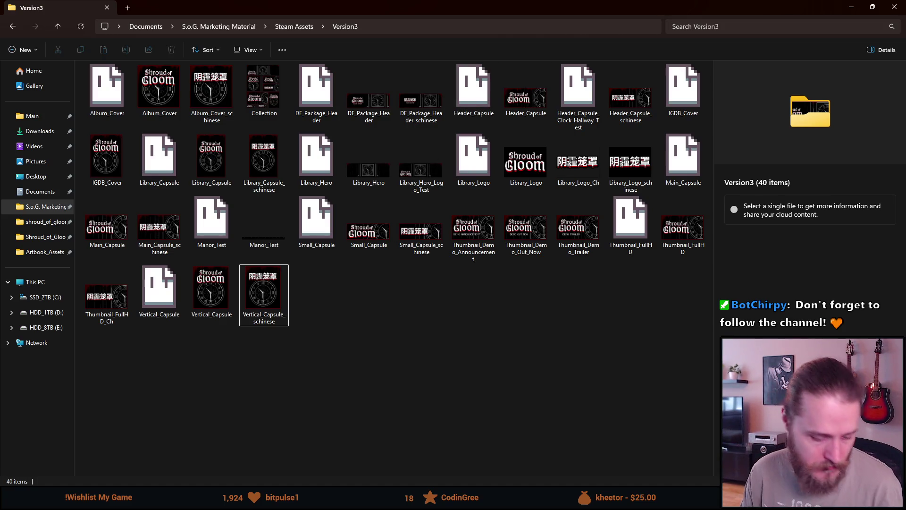
- Back in Aseprite, hide the Logo_Ch_Deluxe layer and show the Logo_En_Soundtrack layer
{"action": "key", "text": "alt+Tab"}
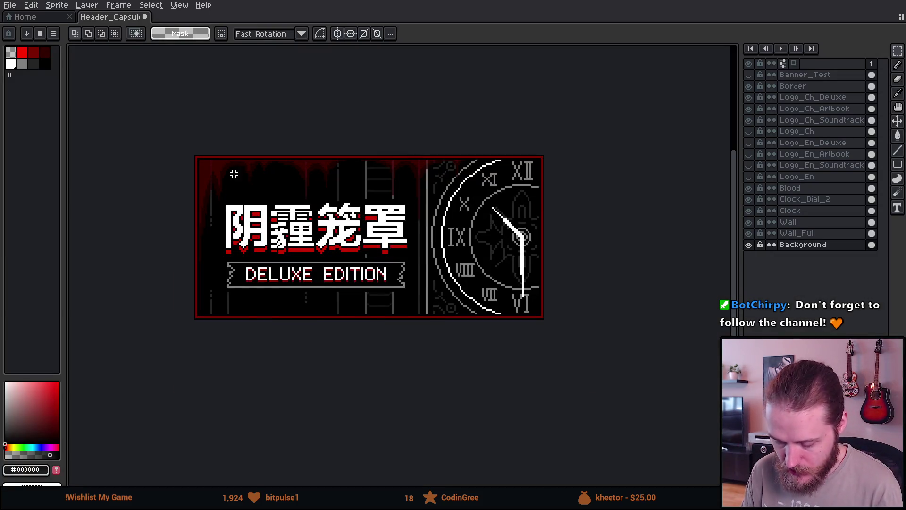
{"action": "scroll", "coordinate": [235, 174], "scroll_direction": "up", "scroll_amount": 1}
{"action": "left_click", "coordinate": [10, 5]}
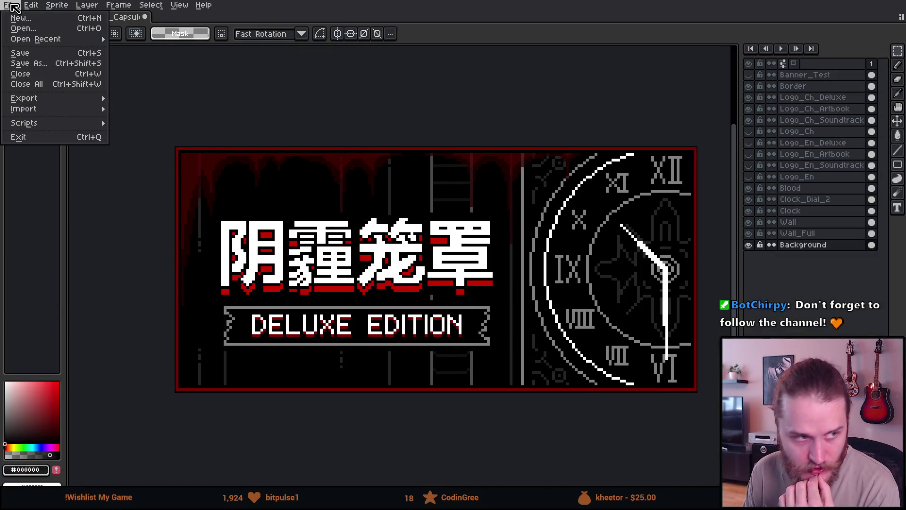
{"action": "left_click", "coordinate": [445, 71]}
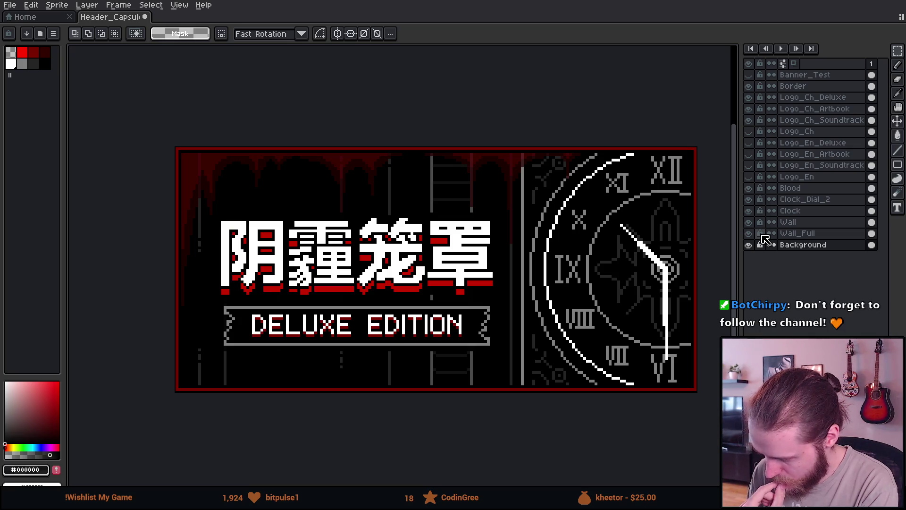
{"action": "double_click", "coordinate": [749, 74]}
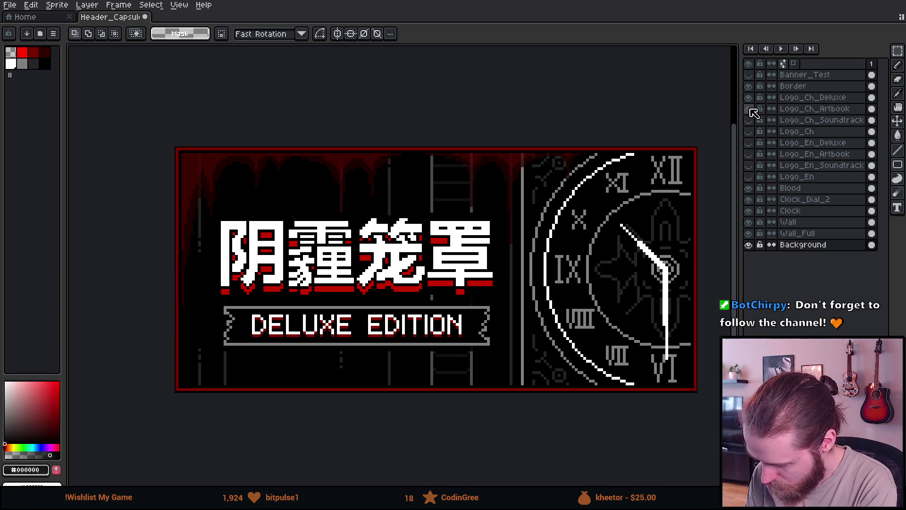
{"action": "left_click", "coordinate": [749, 97]}
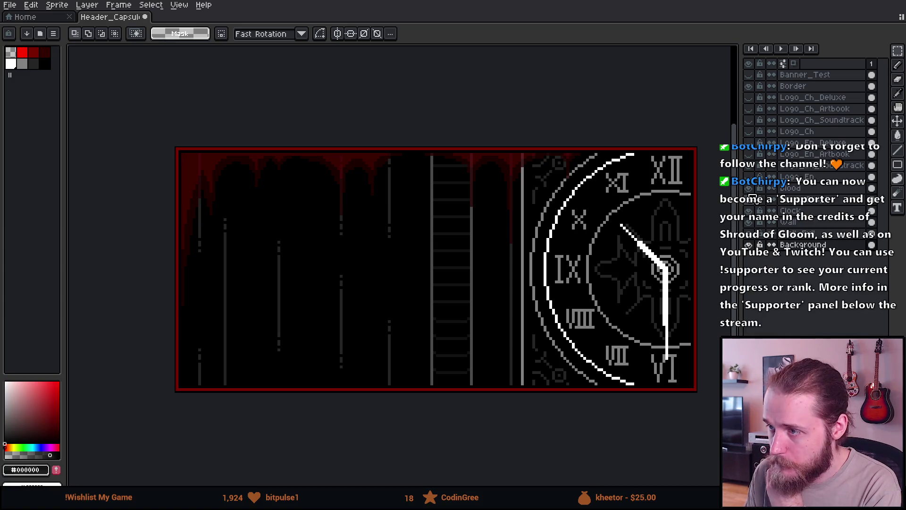
{"action": "left_click", "coordinate": [750, 166]}
{"action": "scroll", "coordinate": [368, 184], "scroll_direction": "down", "scroll_amount": 2}
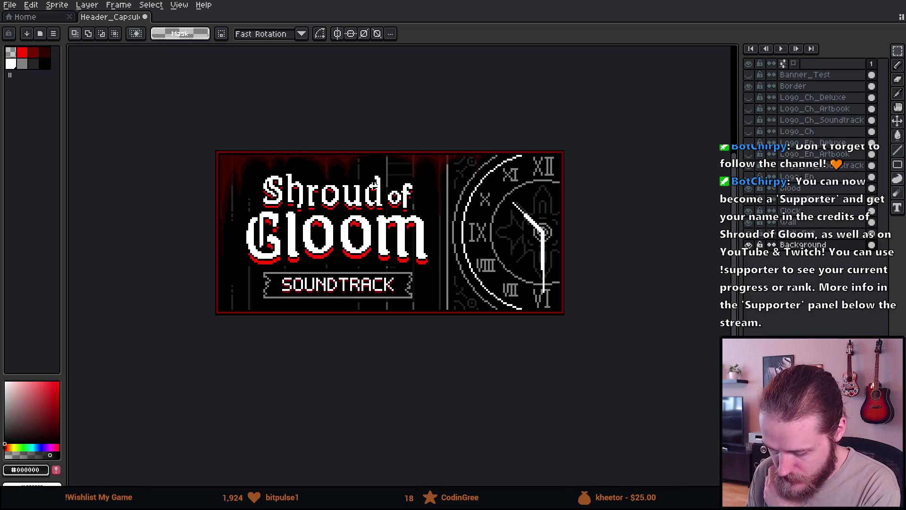
{"action": "scroll", "coordinate": [385, 185], "scroll_direction": "up", "scroll_amount": 1}
{"action": "left_click", "coordinate": [10, 5]}
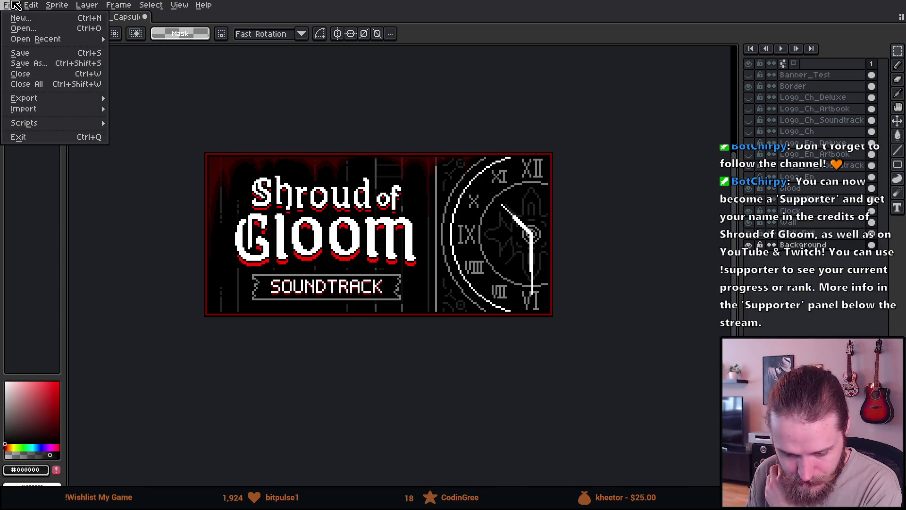
- Export the header at 500% as Header_Capsule_Soundtrack.png
{"action": "mouse_move", "coordinate": [26, 98]}
{"action": "left_click", "coordinate": [165, 99]}
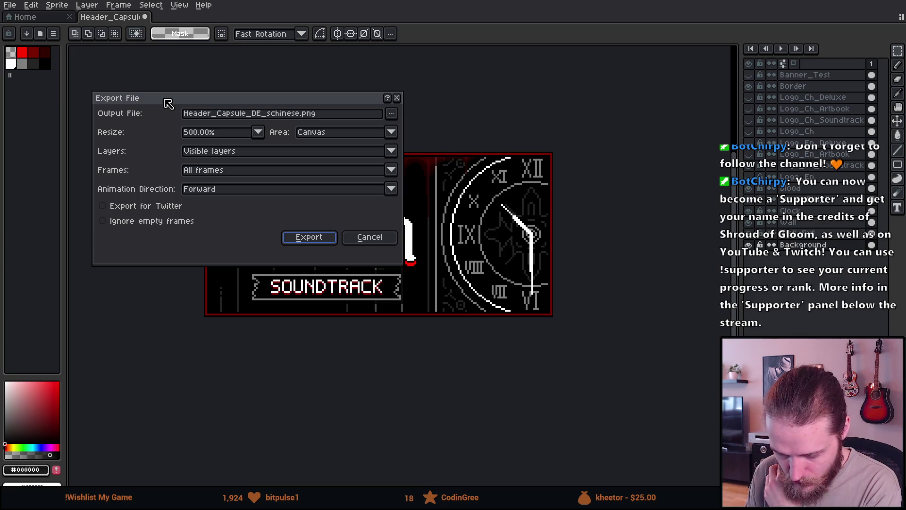
{"action": "left_click_drag", "start_coordinate": [262, 114], "coordinate": [253, 114]}
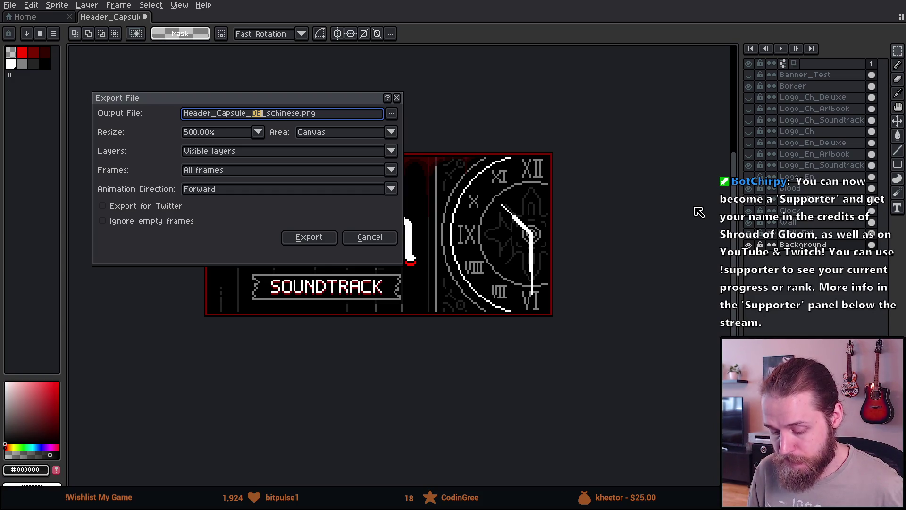
{"action": "type", "text": "Deluce"}
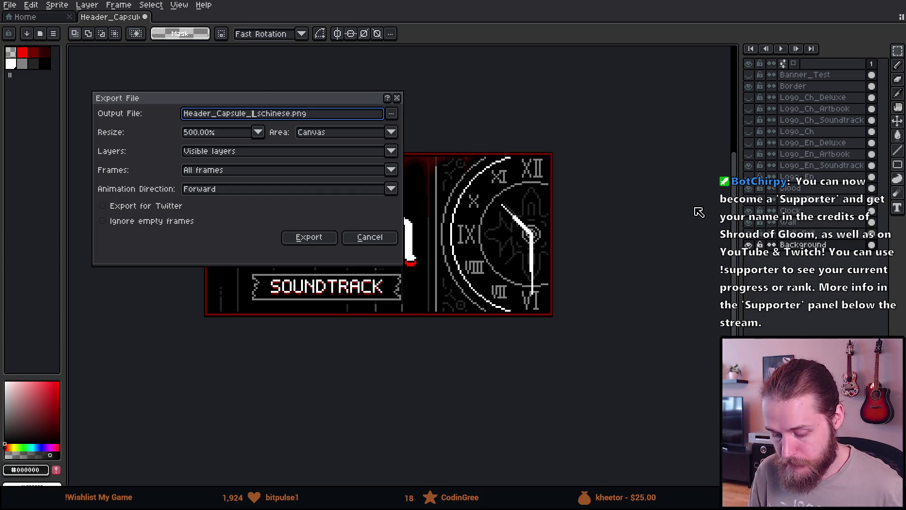
{"action": "key", "text": "BackSpace"}
{"action": "key", "text": "BackSpace"}
{"action": "type", "text": "xe"}
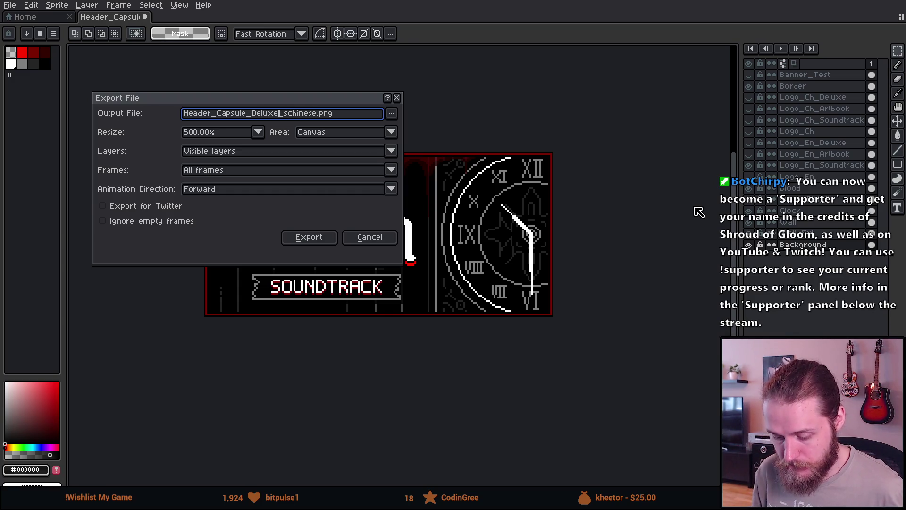
{"action": "key", "text": "BackSpace"}
{"action": "key", "text": "BackSpace"}
{"action": "key", "text": "BackSpace"}
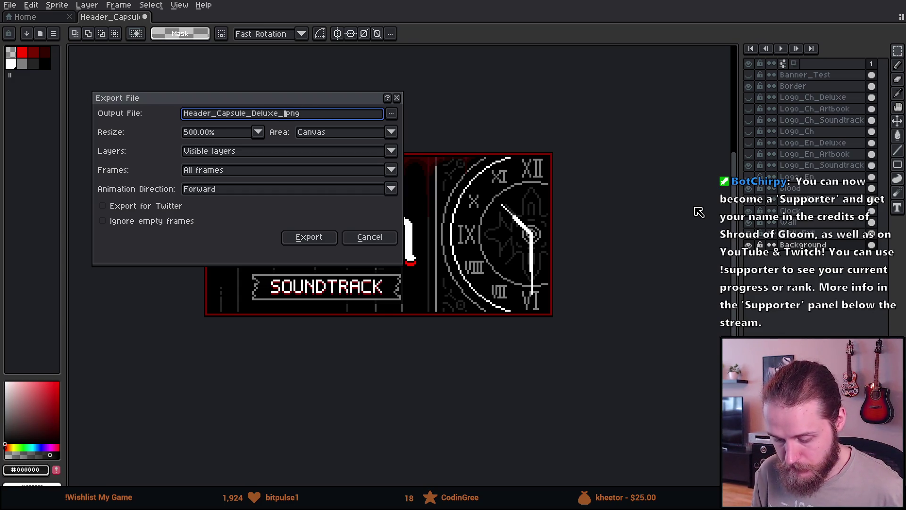
{"action": "type", "text": "e"}
{"action": "key", "text": "BackSpace"}
{"action": "key", "text": "BackSpace"}
{"action": "key", "text": "BackSpace"}
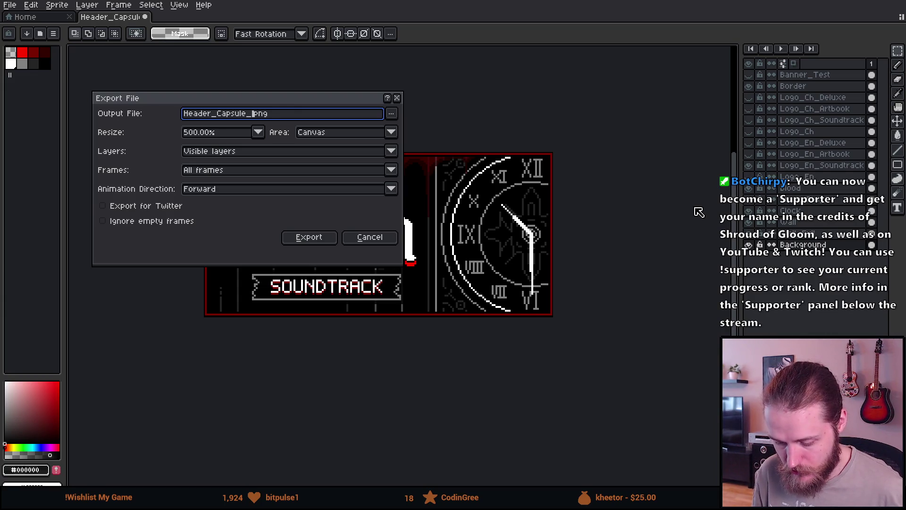
{"action": "type", "text": "Soundtrack"}
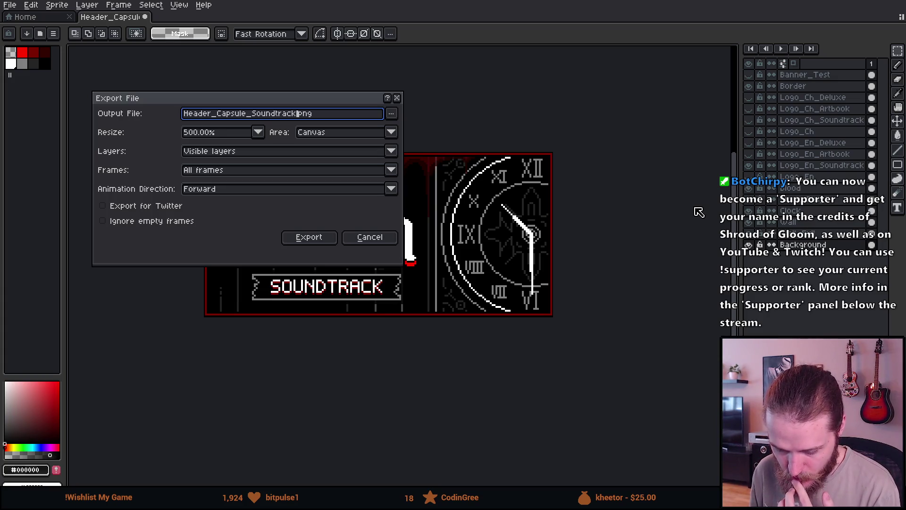
{"action": "key", "text": "Return"}
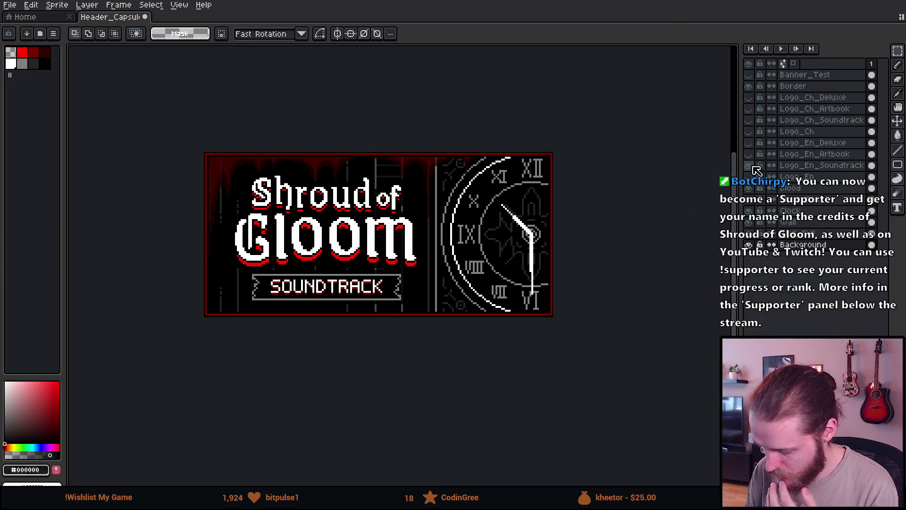
{"action": "left_click", "coordinate": [750, 166]}
- Show the English artbook logo and export the header as Header_Capsule_Artbook.png
{"action": "left_click", "coordinate": [749, 155]}
{"action": "left_click", "coordinate": [10, 5]}
{"action": "mouse_move", "coordinate": [31, 98]}
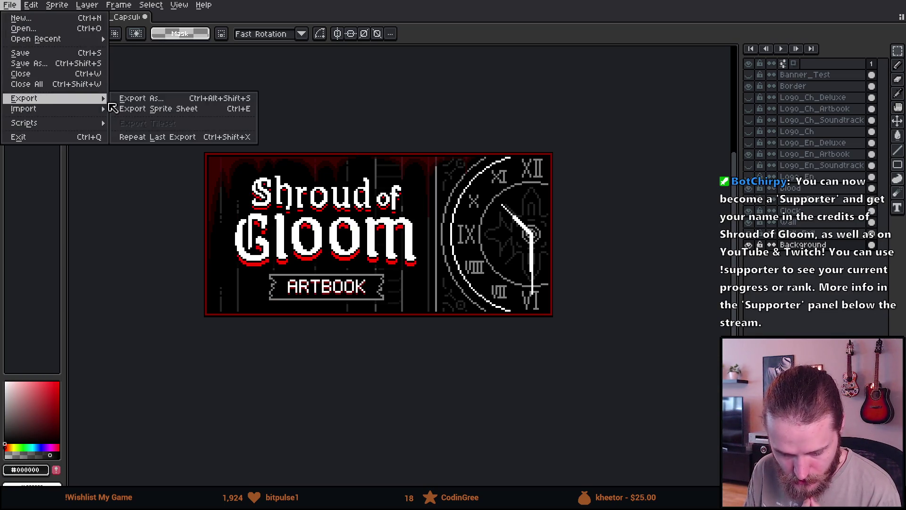
{"action": "left_click", "coordinate": [141, 99]}
{"action": "double_click", "coordinate": [278, 116]}
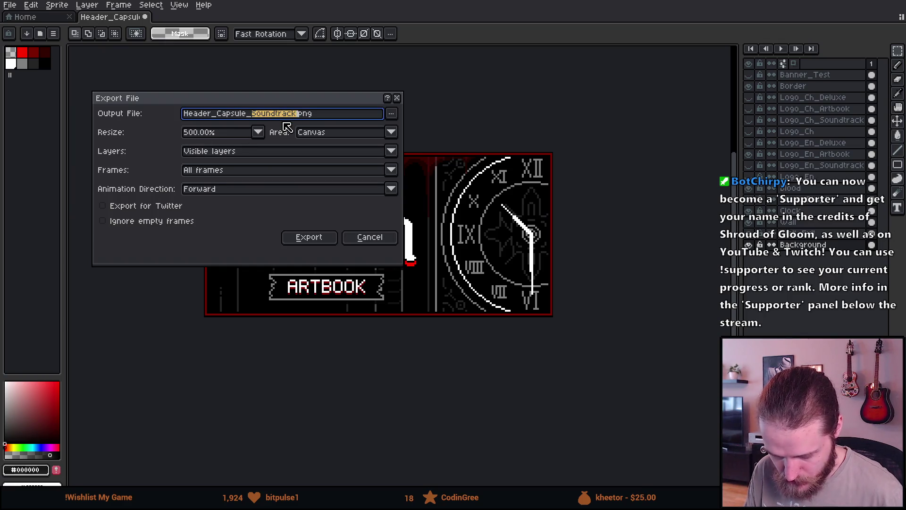
{"action": "type", "text": "Artbook"}
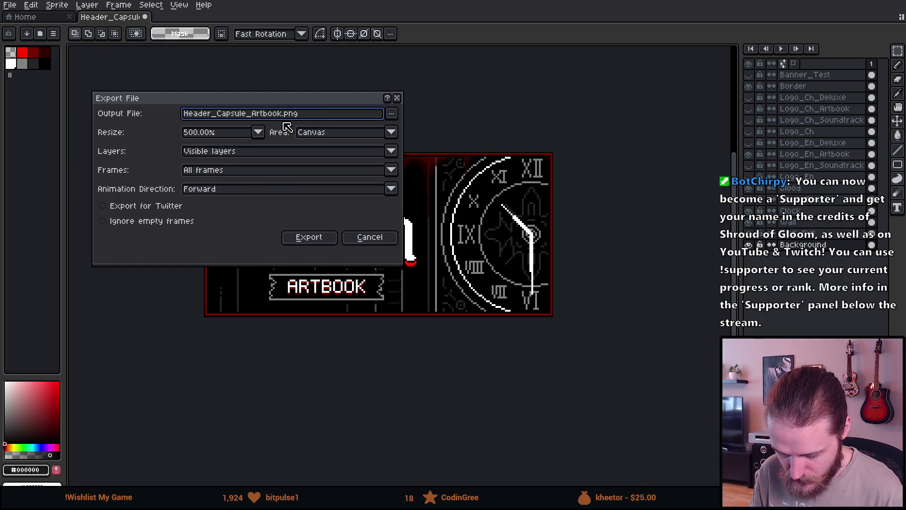
{"action": "key", "text": "Return"}
- Switch to the English deluxe edition logo and export it as Header_Capsule_Deluxe.png
{"action": "left_click", "coordinate": [751, 154]}
{"action": "left_click", "coordinate": [749, 143]}
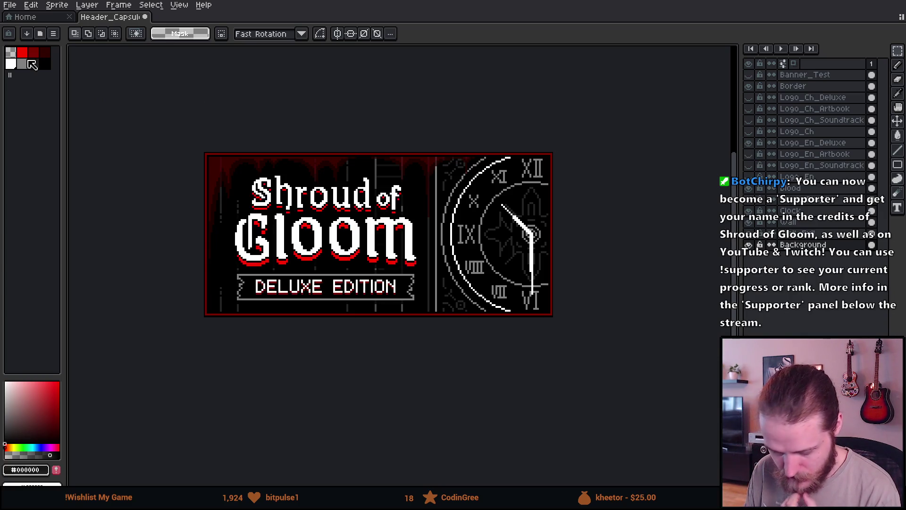
{"action": "left_click", "coordinate": [9, 4]}
{"action": "mouse_move", "coordinate": [80, 98]}
{"action": "left_click", "coordinate": [137, 97]}
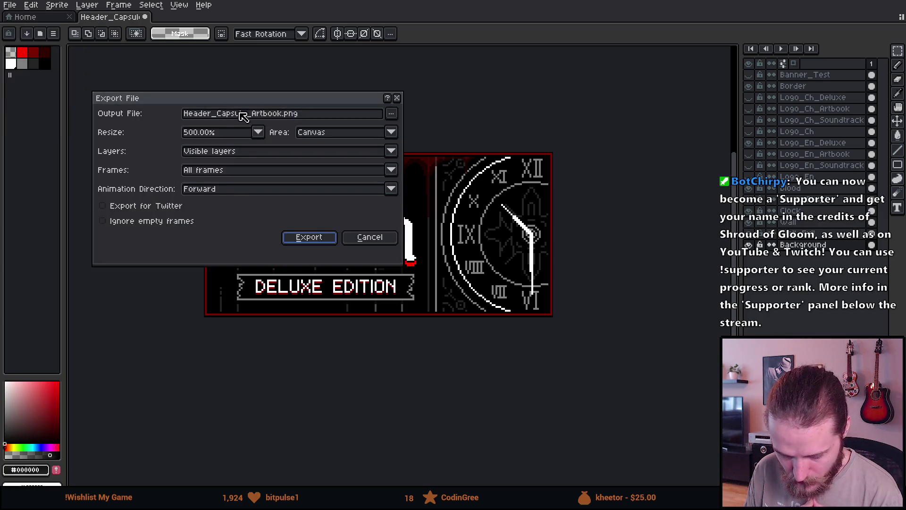
{"action": "double_click", "coordinate": [269, 114]}
{"action": "type", "text": "Deluxe"}
{"action": "key", "text": "Return"}
- Hide the English logos and try the Chinese title, soundtrack and artbook logo layers
{"action": "left_click", "coordinate": [748, 143]}
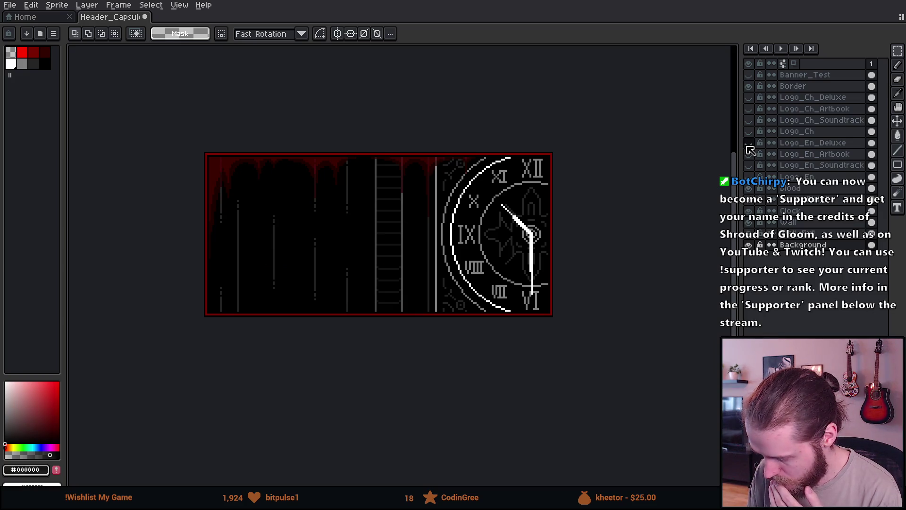
{"action": "left_click", "coordinate": [749, 132]}
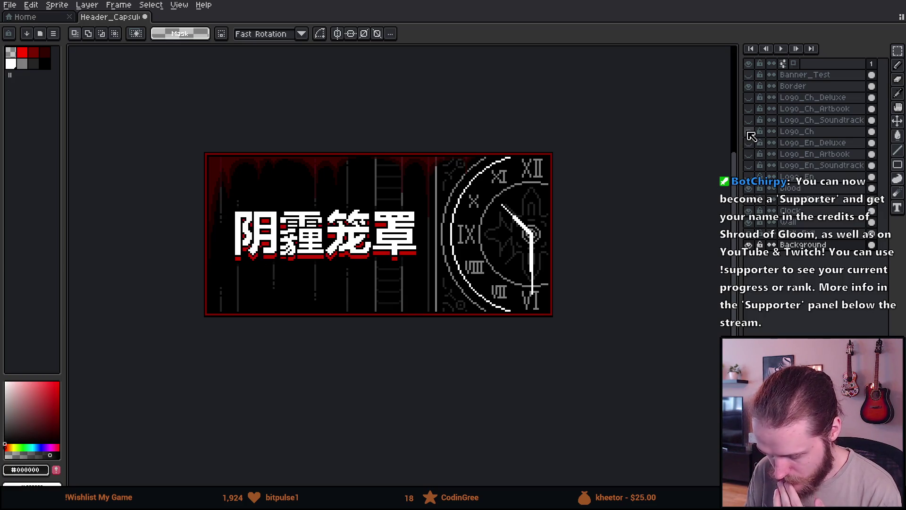
{"action": "left_click", "coordinate": [749, 133]}
{"action": "left_click", "coordinate": [749, 121]}
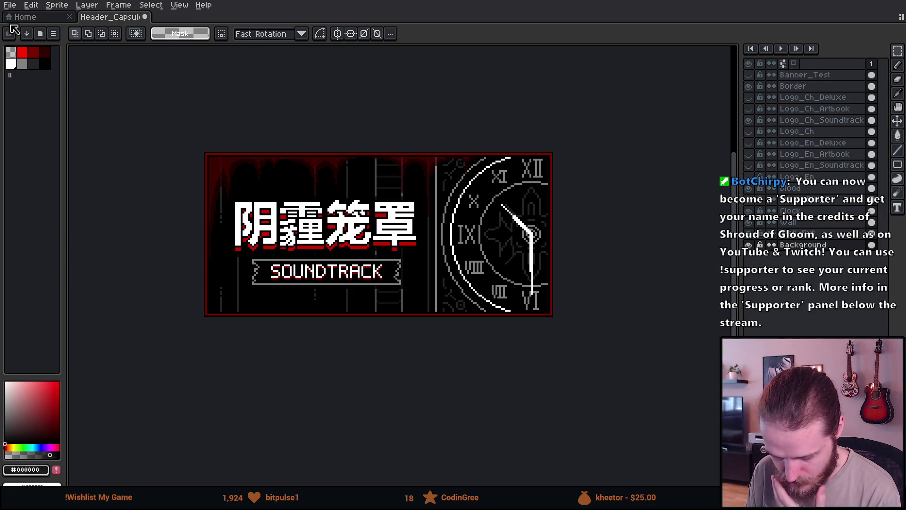
{"action": "left_click", "coordinate": [749, 132]}
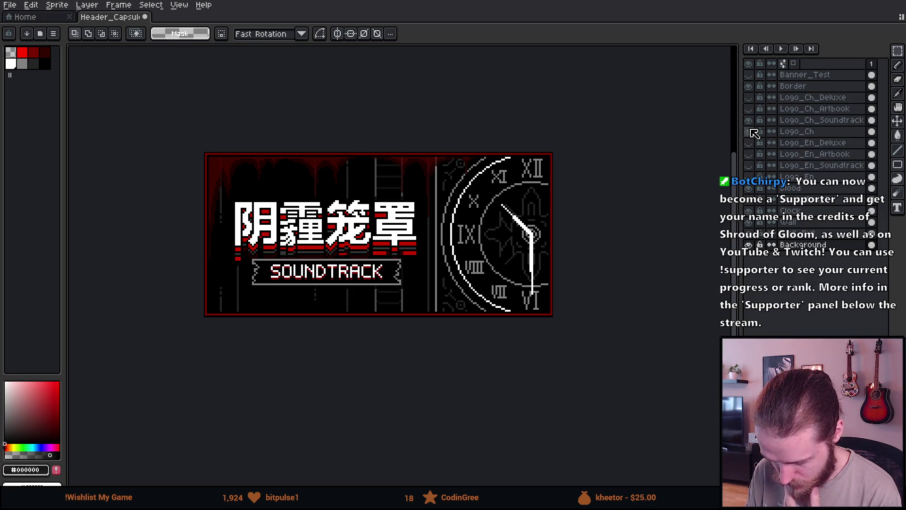
{"action": "left_click", "coordinate": [749, 121]}
{"action": "left_click", "coordinate": [749, 133]}
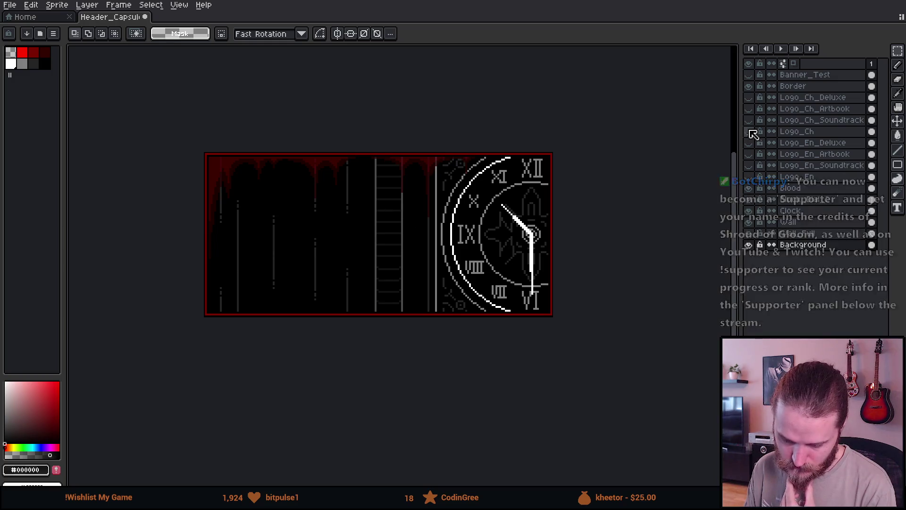
{"action": "left_click", "coordinate": [750, 109]}
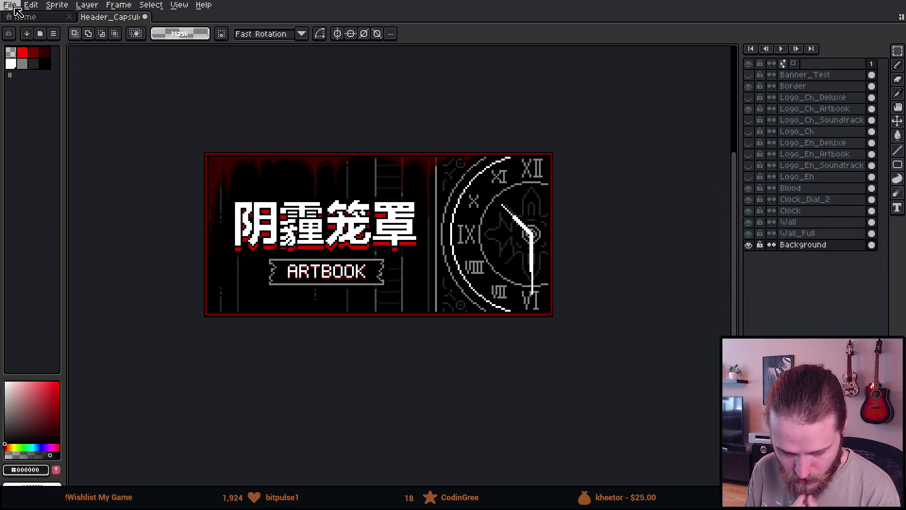
{"action": "left_click", "coordinate": [749, 132]}
{"action": "left_click", "coordinate": [749, 132]}
- Reorder the Chinese artbook and soundtrack layers, leaving only the Chinese soundtrack logo visible
{"action": "left_click", "coordinate": [9, 4]}
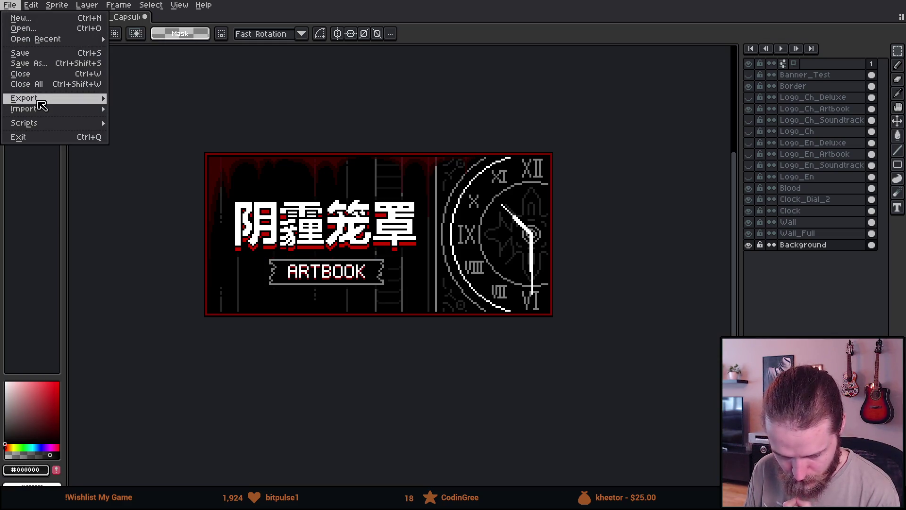
{"action": "mouse_move", "coordinate": [39, 101]}
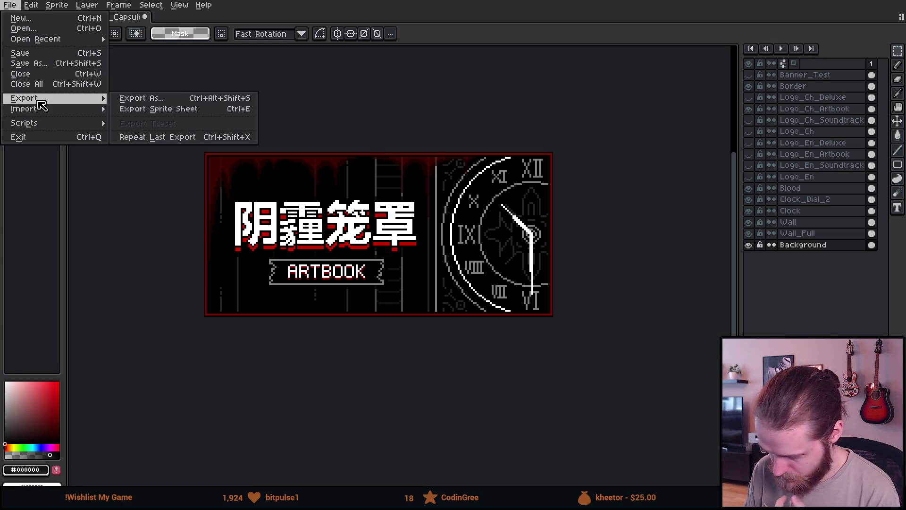
{"action": "left_click", "coordinate": [815, 113]}
{"action": "left_click", "coordinate": [837, 109]}
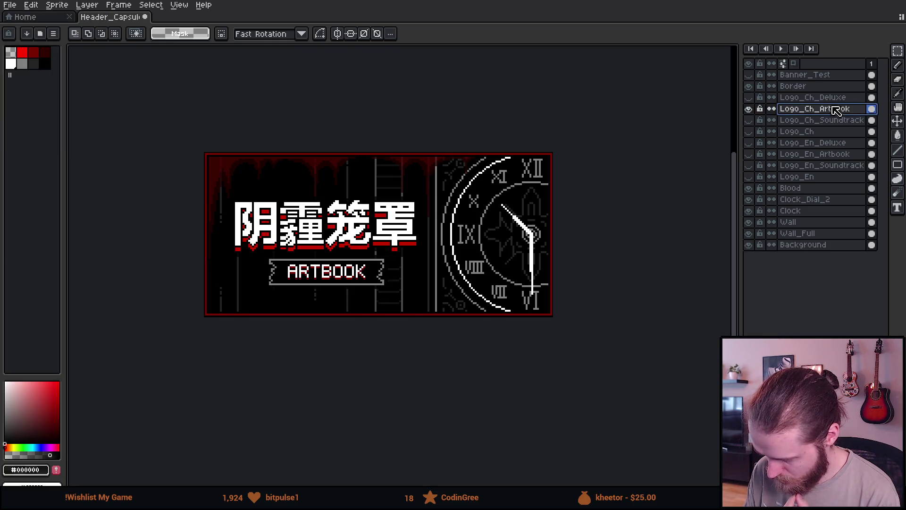
{"action": "left_click_drag", "start_coordinate": [841, 120], "coordinate": [836, 125]}
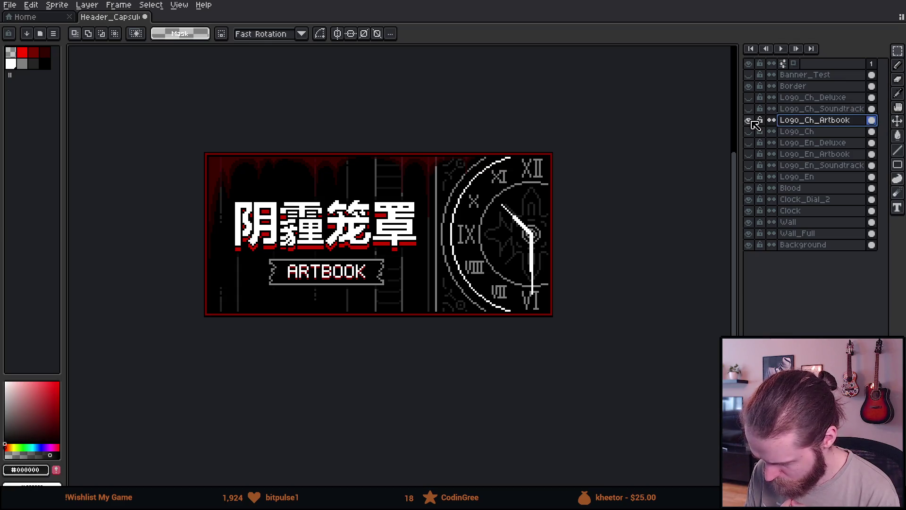
{"action": "left_click_drag", "start_coordinate": [829, 109], "coordinate": [830, 122]}
{"action": "left_click", "coordinate": [749, 109]}
{"action": "left_click", "coordinate": [750, 121]}
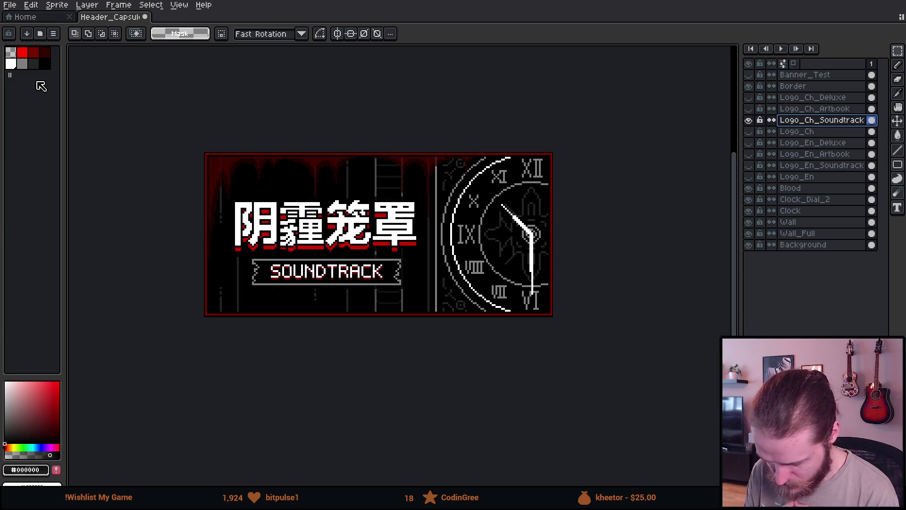
- Export the Chinese soundtrack header as Header_Capsule_Soundtrack_schinese.png
{"action": "left_click", "coordinate": [10, 5]}
{"action": "mouse_move", "coordinate": [81, 98]}
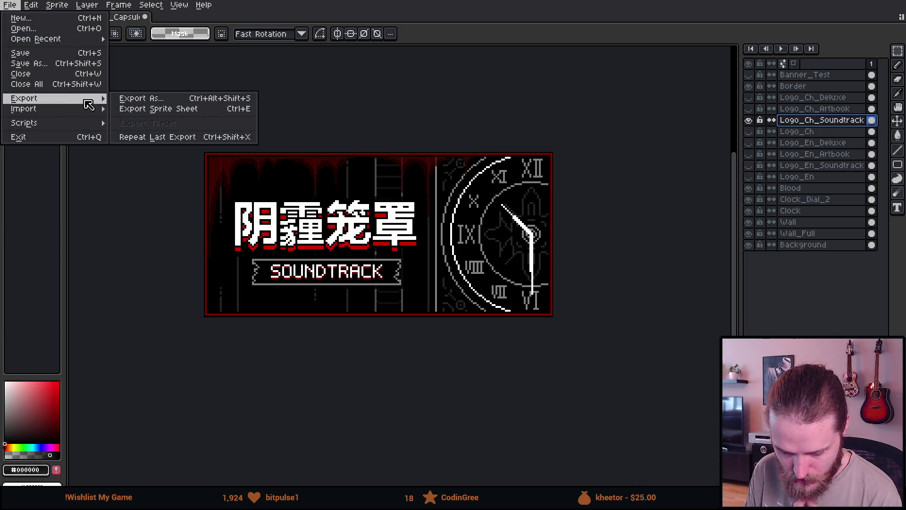
{"action": "left_click", "coordinate": [127, 98]}
{"action": "double_click", "coordinate": [268, 114]}
{"action": "type", "text": "Sound"}
{"action": "type", "text": "track_schi"}
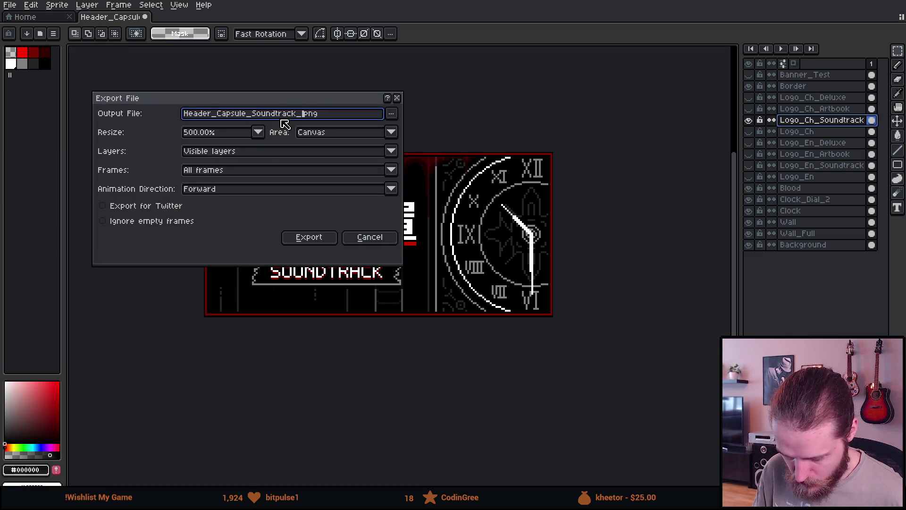
{"action": "type", "text": "nese"}
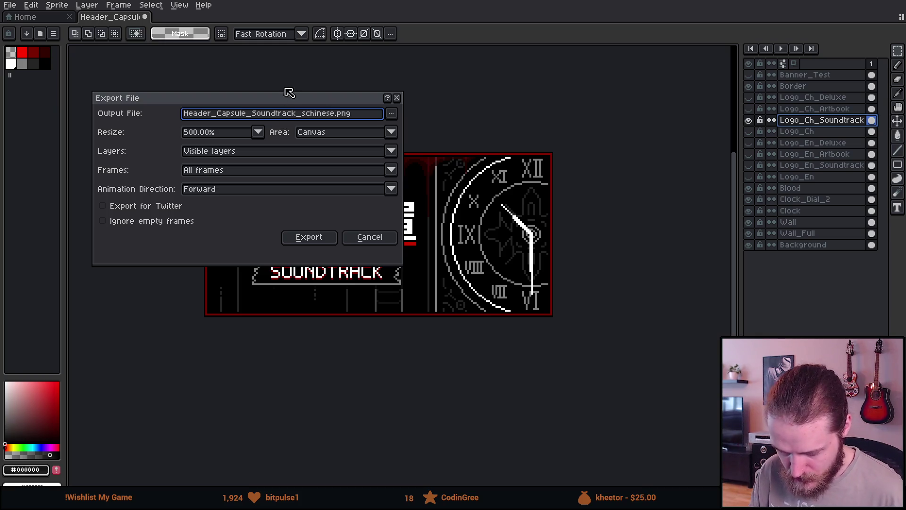
{"action": "left_click", "coordinate": [324, 237]}
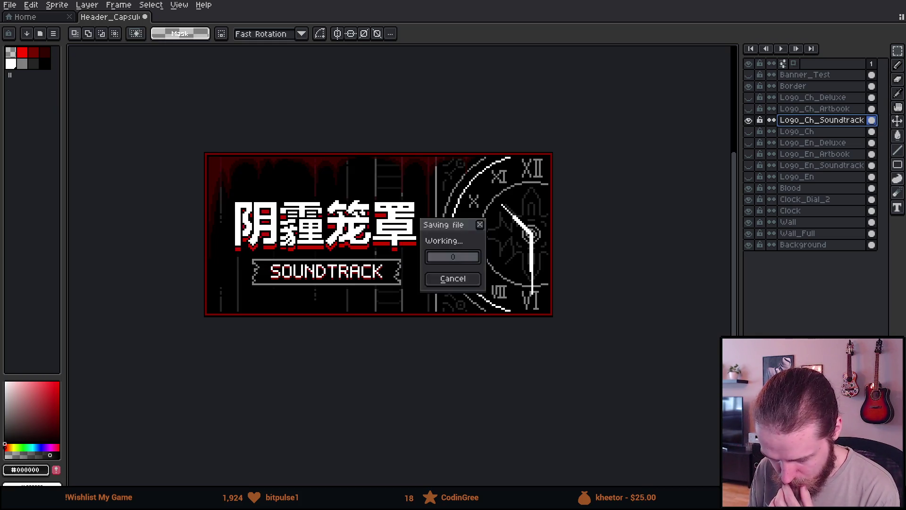
- Switch to the Chinese artbook logo and export it as Header_Capsule_Artbook_schinese.png
{"action": "left_click", "coordinate": [749, 120]}
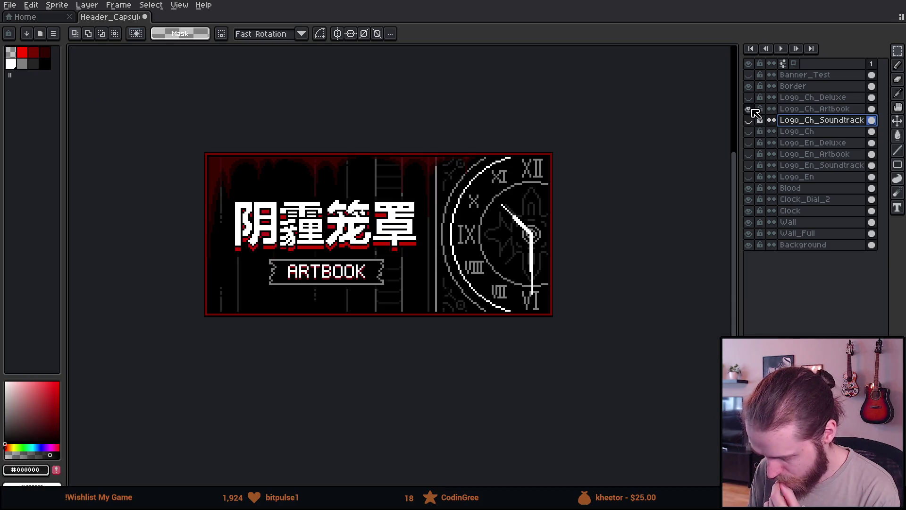
{"action": "left_click", "coordinate": [748, 108]}
{"action": "left_click", "coordinate": [6, 5]}
{"action": "mouse_move", "coordinate": [28, 98]}
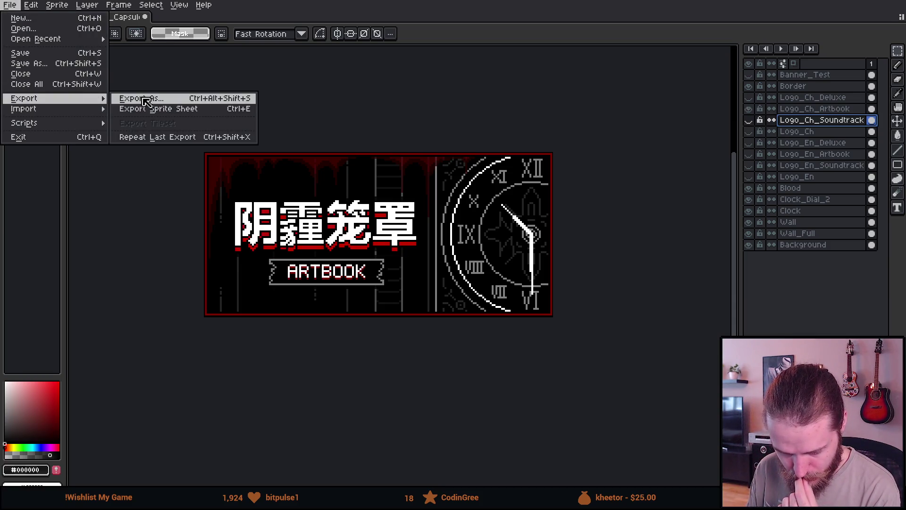
{"action": "left_click", "coordinate": [123, 98]}
{"action": "double_click", "coordinate": [278, 114]}
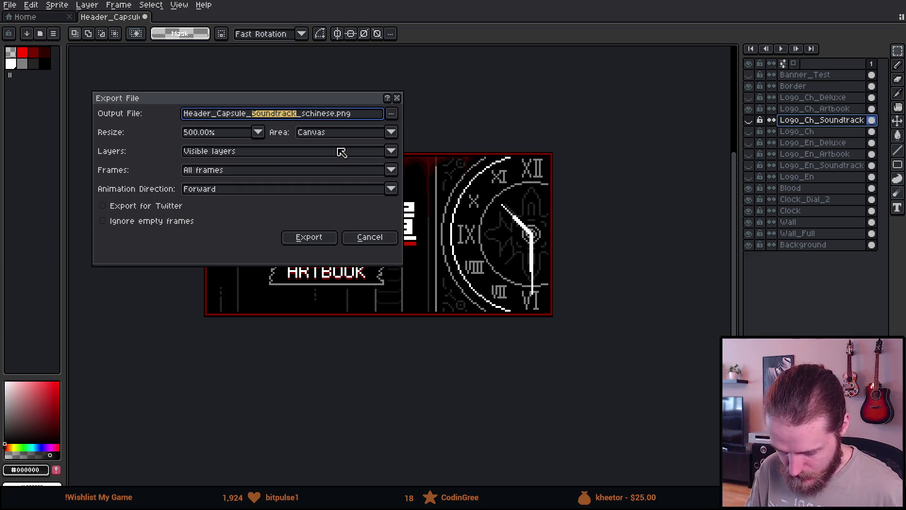
{"action": "type", "text": "ARt"}
{"action": "key", "text": "BackSpace"}
{"action": "type", "text": "rtbook"}
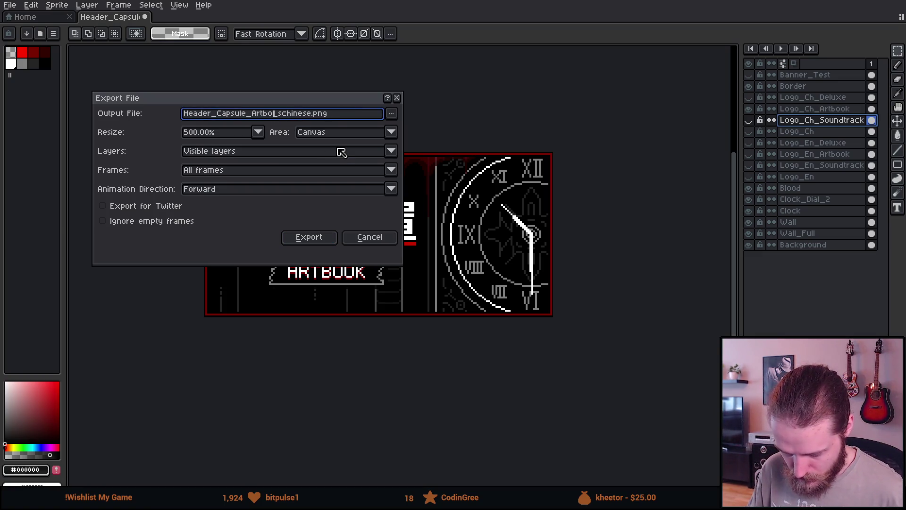
{"action": "key", "text": "Return"}
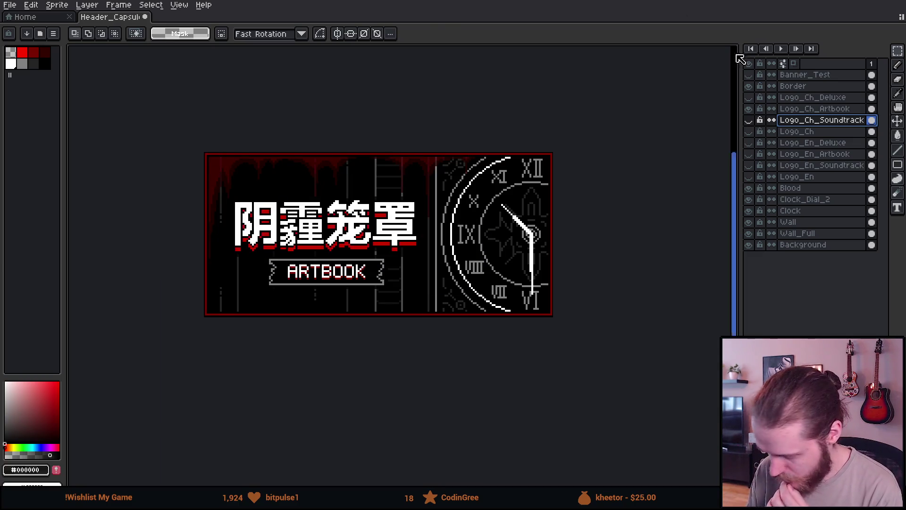
- Switch to the Chinese Deluxe Edition logo and export it as Header_Capsule_Deluxe_schinese.png
{"action": "left_click", "coordinate": [749, 108]}
{"action": "left_click", "coordinate": [750, 98]}
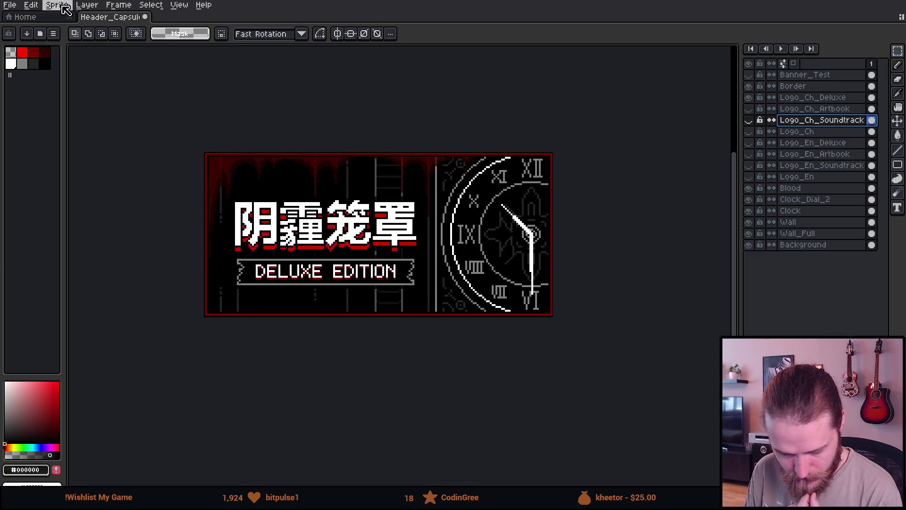
{"action": "left_click", "coordinate": [17, 6]}
{"action": "mouse_move", "coordinate": [29, 97]}
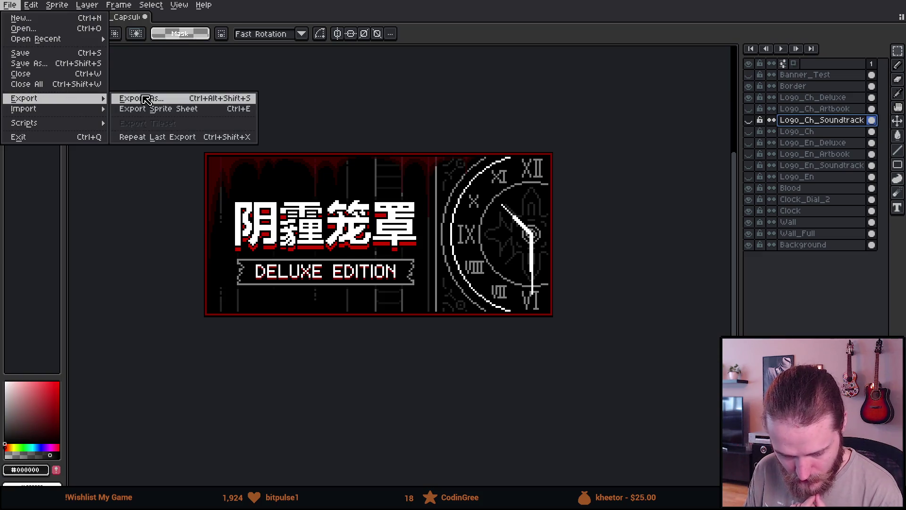
{"action": "left_click", "coordinate": [146, 99]}
{"action": "double_click", "coordinate": [283, 114]}
{"action": "type", "text": "Deluxe_Chinese.png"}
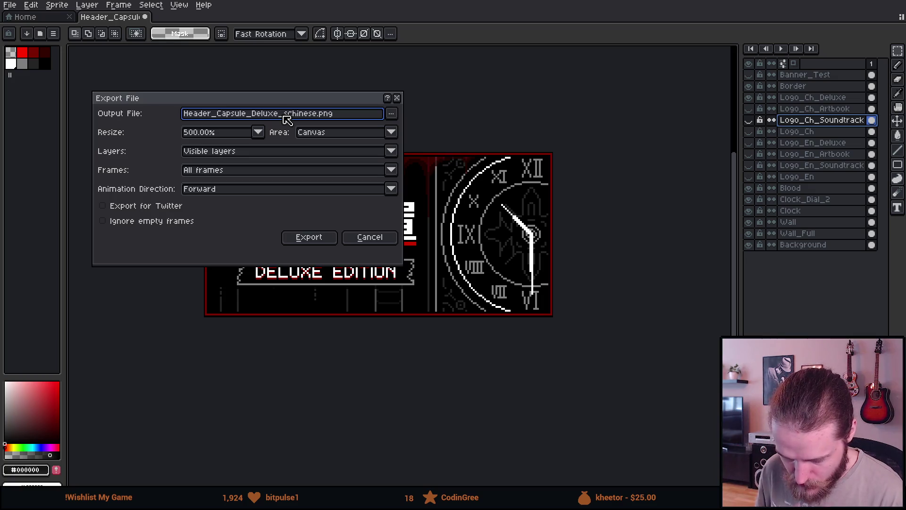
{"action": "key", "text": "Return"}
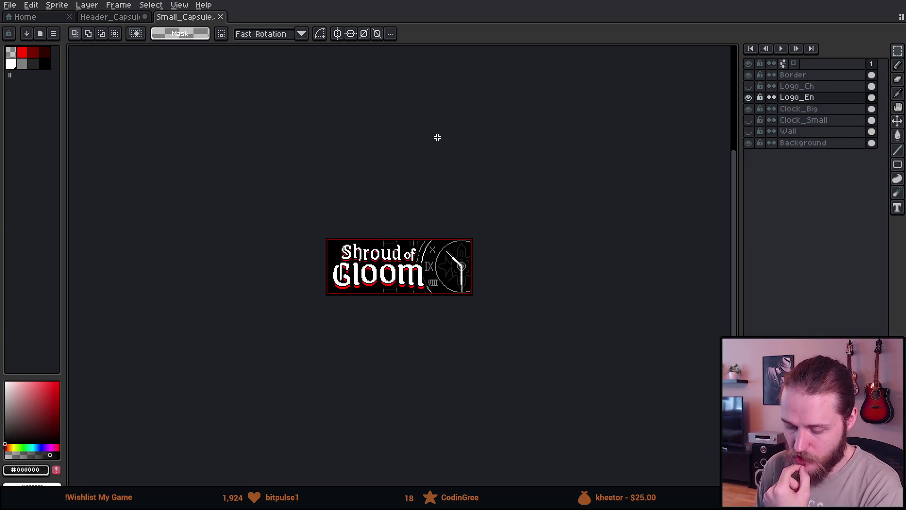
- On the header capsule, show the pink corner test banner and select the banner's left part
{"action": "scroll", "coordinate": [438, 137], "scroll_direction": "up", "scroll_amount": 1}
{"action": "left_click", "coordinate": [110, 17]}
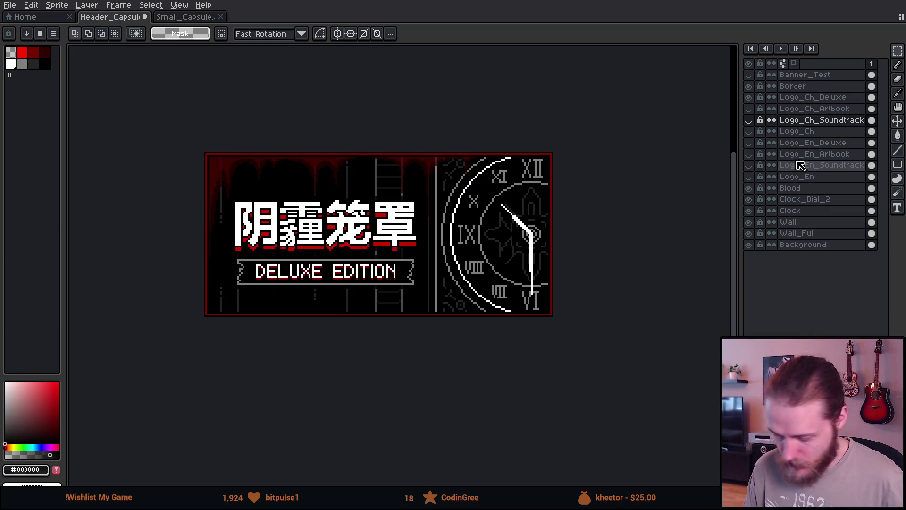
{"action": "left_click", "coordinate": [749, 75]}
{"action": "left_click_drag", "start_coordinate": [192, 97], "coordinate": [333, 288]}
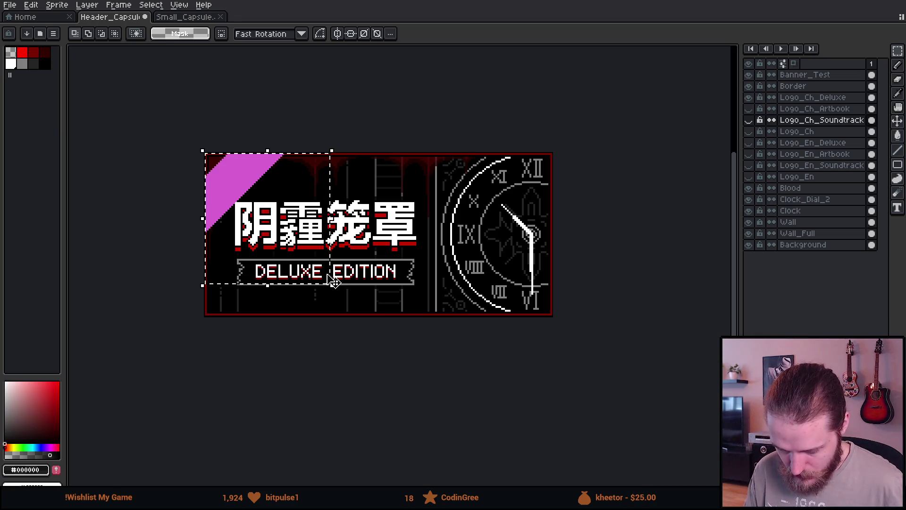
{"action": "key", "text": "ctrl+d"}
- In the small capsule, add a new layer named Test_Banner
{"action": "left_click", "coordinate": [191, 19]}
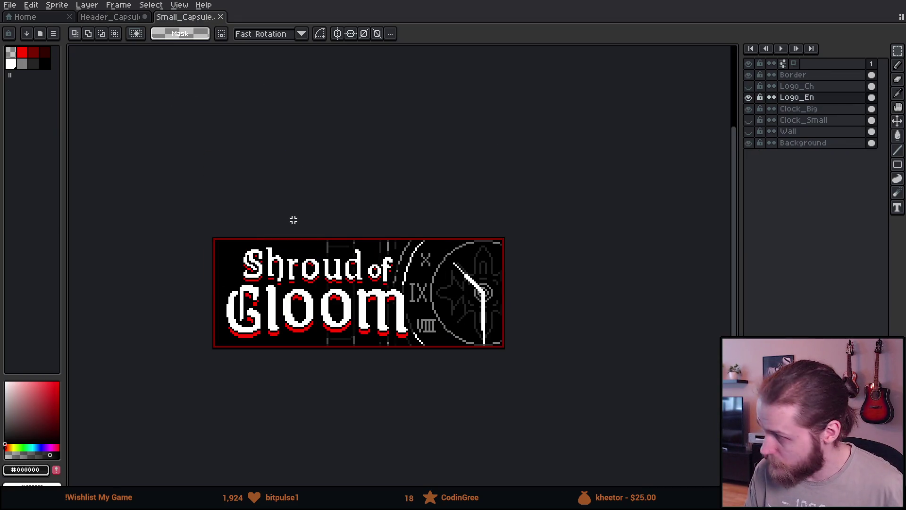
{"action": "scroll", "coordinate": [265, 239], "scroll_direction": "up", "scroll_amount": 2}
{"action": "left_click_drag", "start_coordinate": [265, 239], "coordinate": [363, 164]}
{"action": "key", "text": "shift+n"}
{"action": "double_click", "coordinate": [815, 76]}
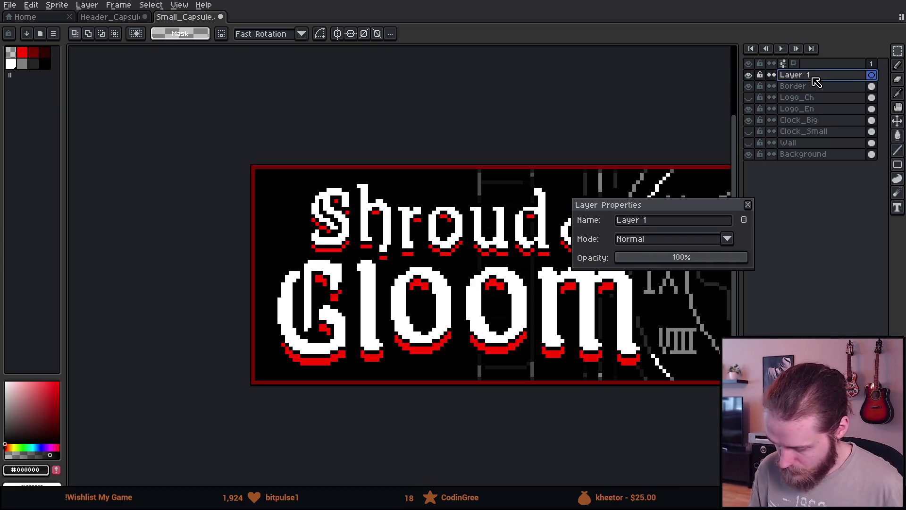
{"action": "left_click", "coordinate": [680, 226]}
{"action": "key", "text": "ctrl+a"}
{"action": "type", "text": "Test_Banner"}
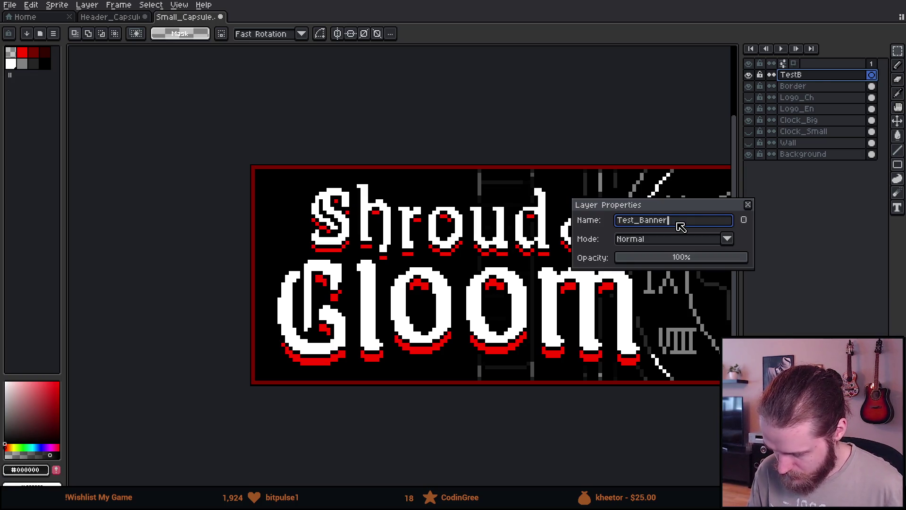
{"action": "key", "text": "Return"}
- Cancel the stray paste and return to the header capsule document
{"action": "key", "text": "ctrl+v"}
{"action": "key", "text": "Escape"}
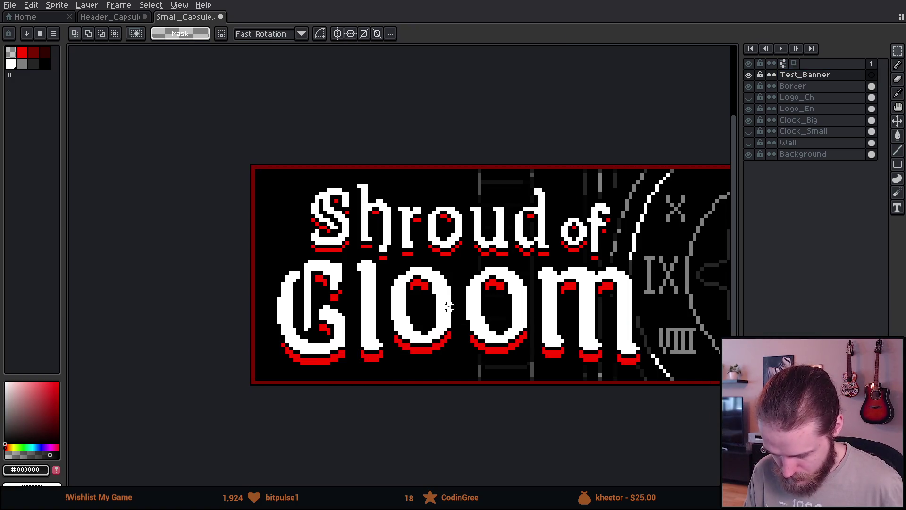
{"action": "left_click", "coordinate": [110, 18]}
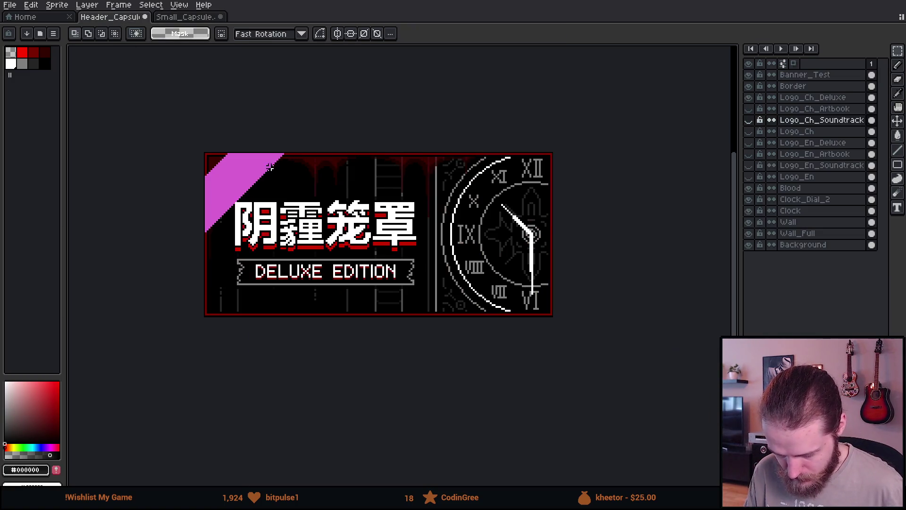
- Copy the pink corner banner from the header capsule's Banner_Test layer and paste it into the small capsule
{"action": "left_click", "coordinate": [805, 75]}
{"action": "left_click_drag", "start_coordinate": [335, 152], "coordinate": [203, 316]}
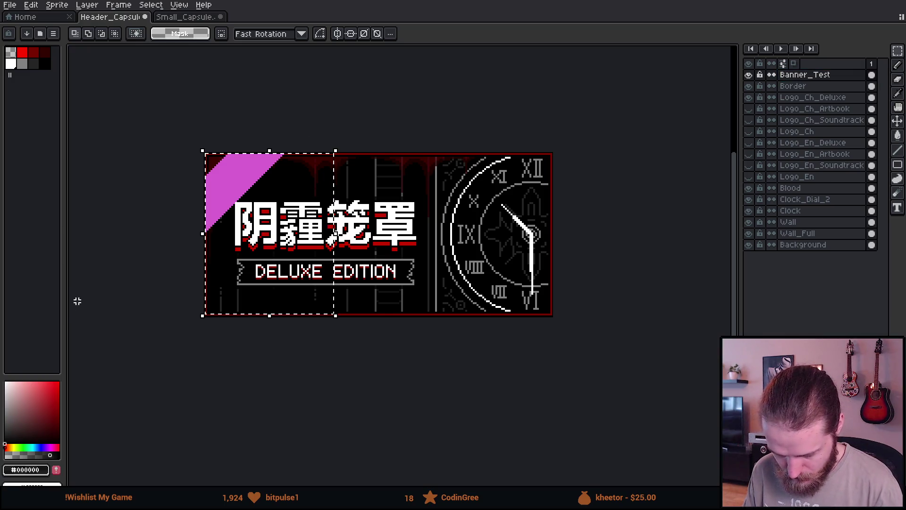
{"action": "key", "text": "ctrl+c"}
{"action": "left_click", "coordinate": [186, 17]}
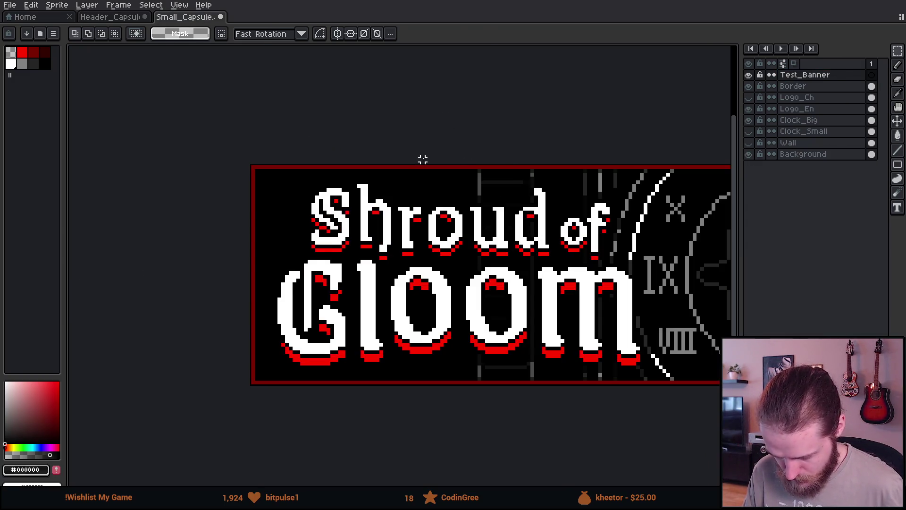
{"action": "key", "text": "ctrl+v"}
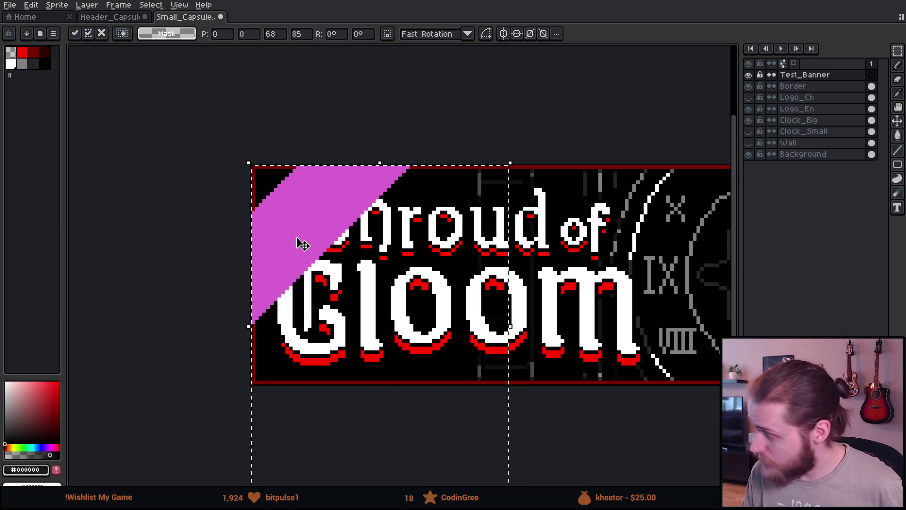
{"action": "scroll", "coordinate": [299, 245], "scroll_direction": "up", "scroll_amount": 1}
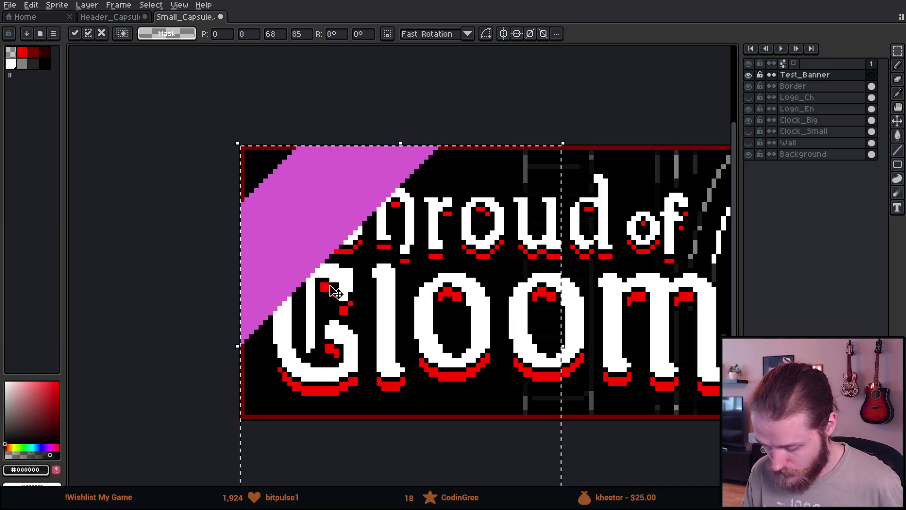
{"action": "key", "text": "ctrl+d"}
- Trim the pasted pink triangle's diagonal edge with black pencil lines
{"action": "key", "text": "b"}
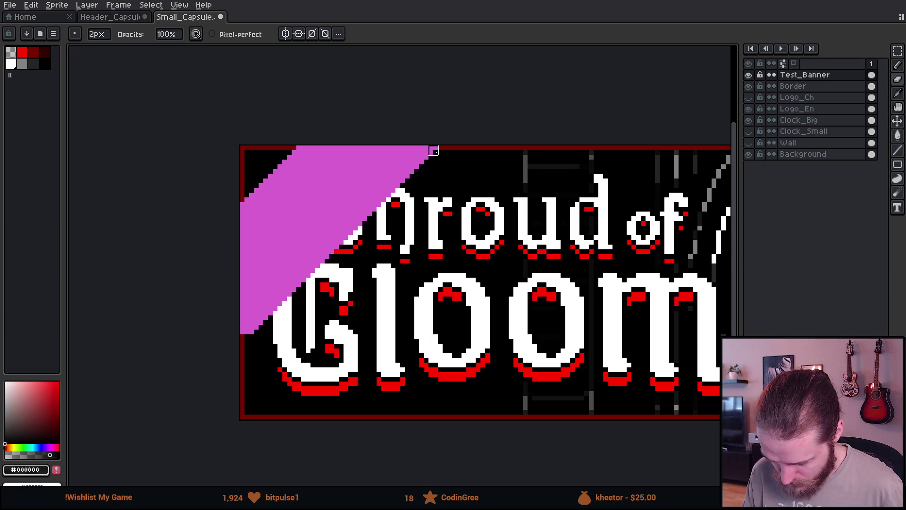
{"action": "left_click", "coordinate": [433, 150], "text": "shift"}
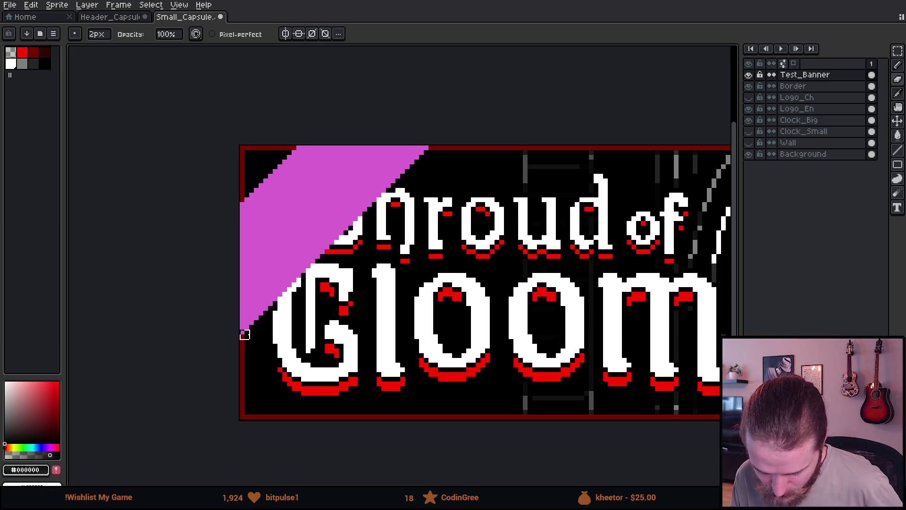
{"action": "left_click", "coordinate": [429, 150], "text": "shift"}
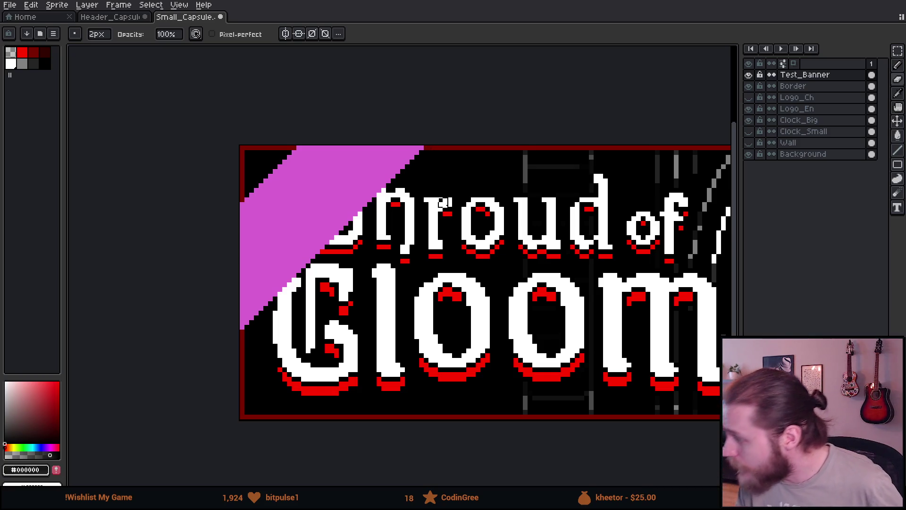
{"action": "scroll", "coordinate": [472, 204], "scroll_direction": "down", "scroll_amount": 2}
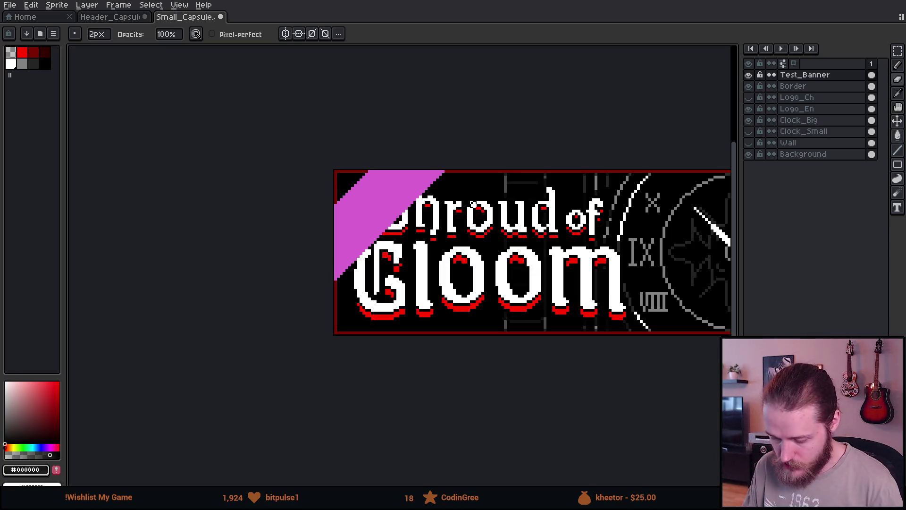
- Pan and zoom around the small capsule's pink corner banner, then go back to Header_Capsule
{"action": "scroll", "coordinate": [472, 204], "scroll_direction": "down", "scroll_amount": 1}
{"action": "mouse_move", "coordinate": [574, 227]}
{"action": "left_mouse_down"}
{"action": "mouse_move", "coordinate": [404, 191]}
{"action": "mouse_move", "coordinate": [372, 225]}
{"action": "mouse_move", "coordinate": [374, 195]}
{"action": "left_mouse_up"}
{"action": "scroll", "coordinate": [403, 191], "scroll_direction": "down", "scroll_amount": 1}
{"action": "scroll", "coordinate": [401, 191], "scroll_direction": "up", "scroll_amount": 1}
{"action": "scroll", "coordinate": [376, 196], "scroll_direction": "up", "scroll_amount": 1}
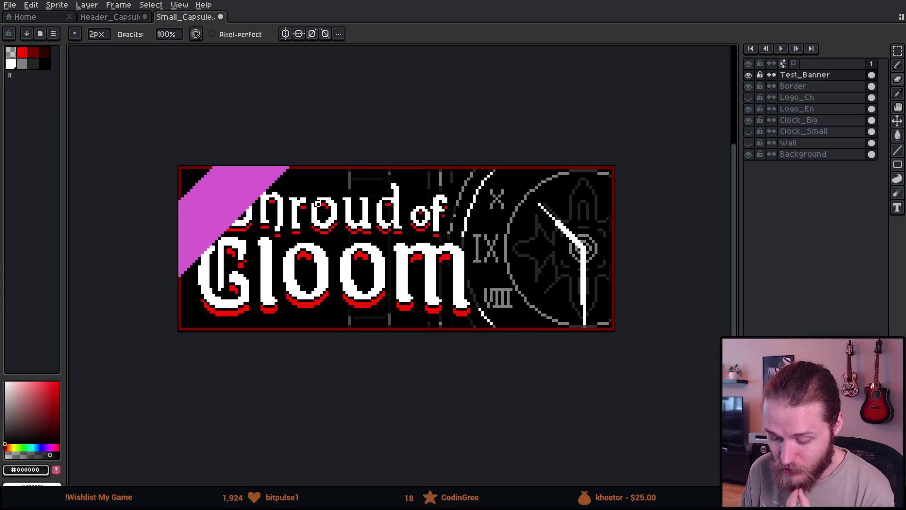
{"action": "left_click_drag", "start_coordinate": [245, 206], "coordinate": [243, 206]}
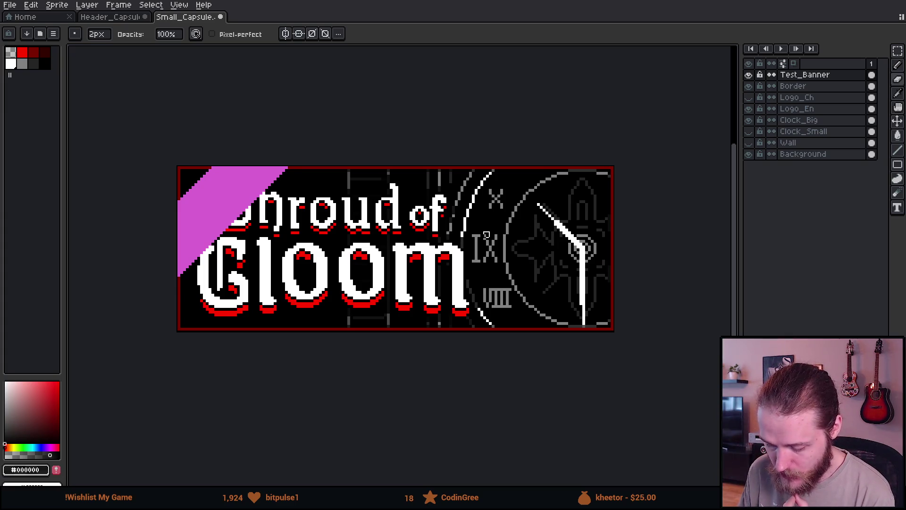
{"action": "mouse_move", "coordinate": [317, 217]}
{"action": "left_mouse_down"}
{"action": "mouse_move", "coordinate": [374, 209]}
{"action": "mouse_move", "coordinate": [352, 218]}
{"action": "left_mouse_up"}
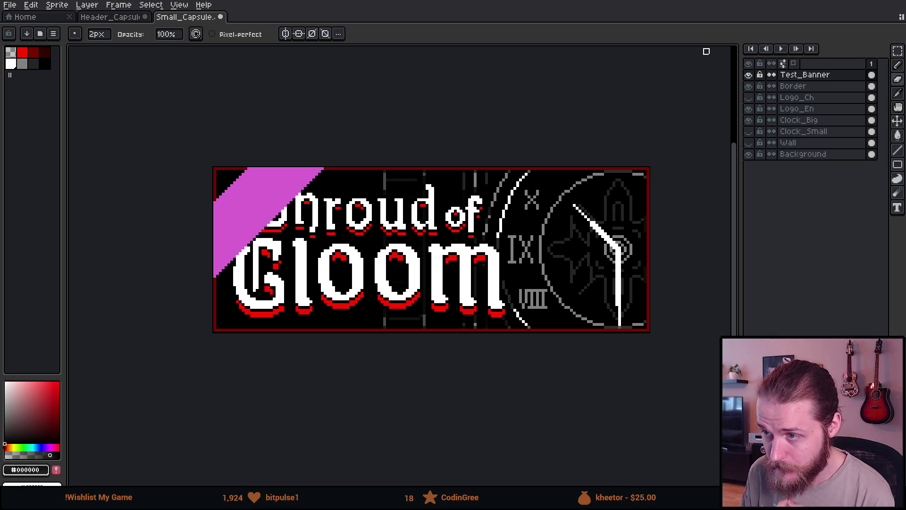
{"action": "left_click", "coordinate": [116, 17]}
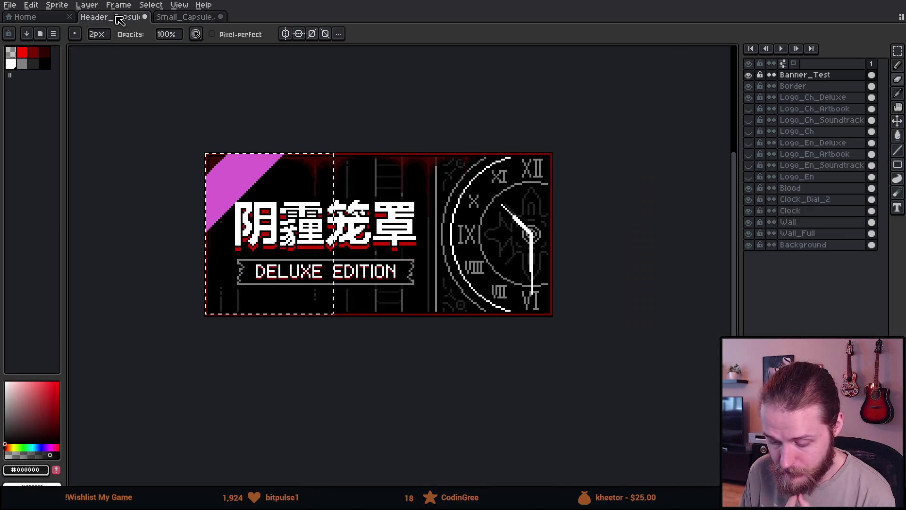
- Hide the Chinese Deluxe logo, preview the English Deluxe logo, then hide it and deselect
{"action": "left_click", "coordinate": [751, 97]}
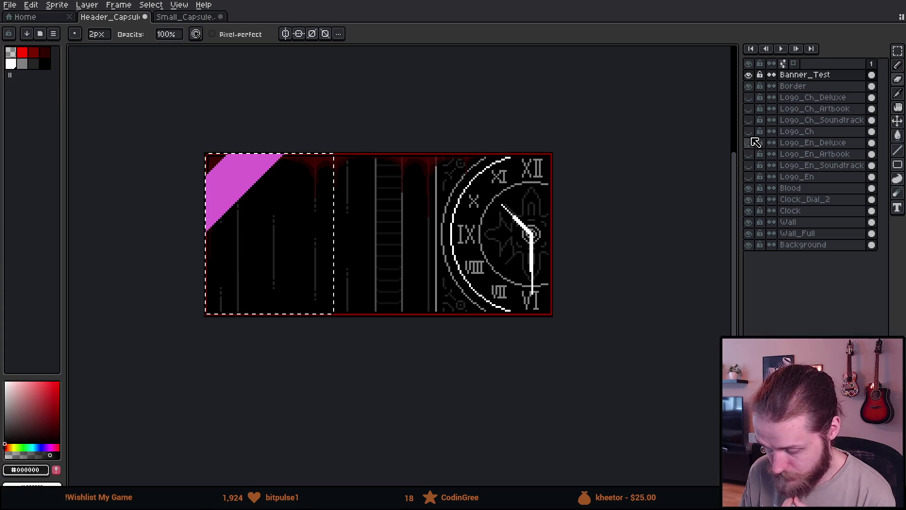
{"action": "left_click", "coordinate": [751, 143]}
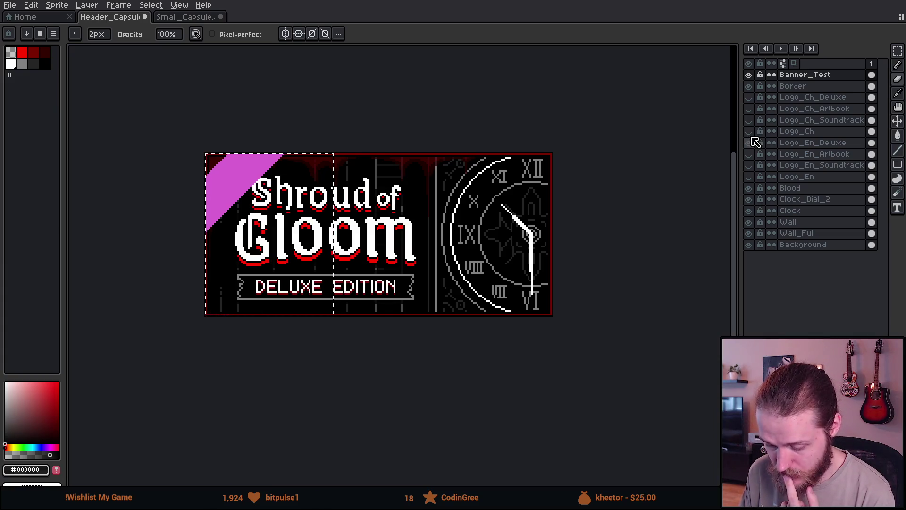
{"action": "left_click", "coordinate": [751, 143]}
{"action": "key", "text": "m"}
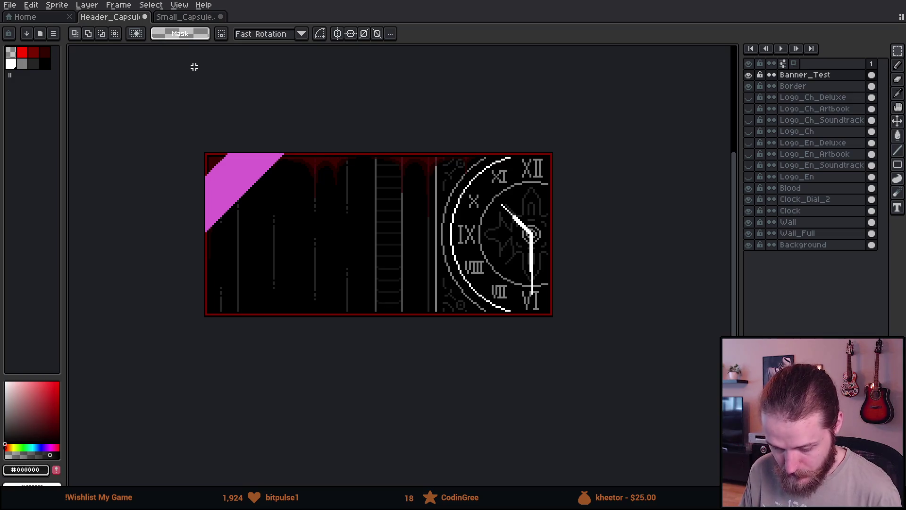
- In Small_Capsule, hide the Test_Banner layer and select the Border layer
{"action": "left_click", "coordinate": [189, 17]}
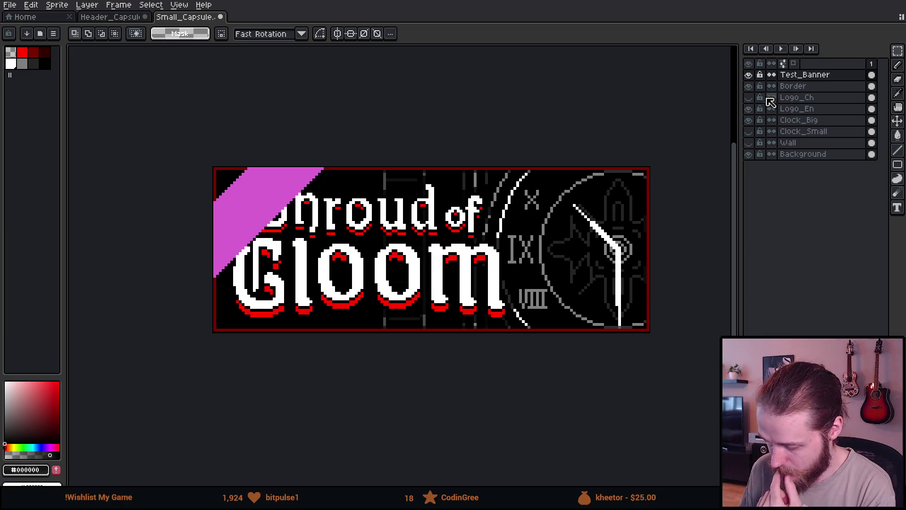
{"action": "left_click", "coordinate": [749, 75]}
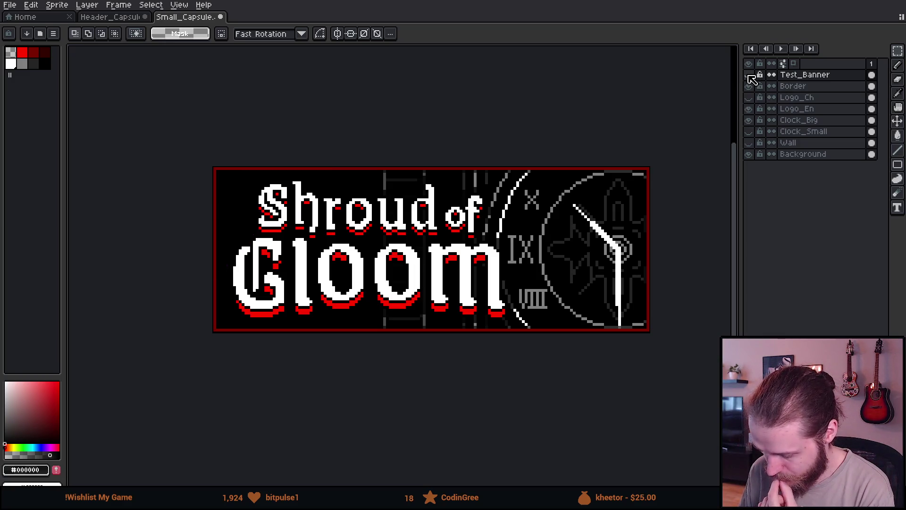
{"action": "left_click", "coordinate": [813, 88]}
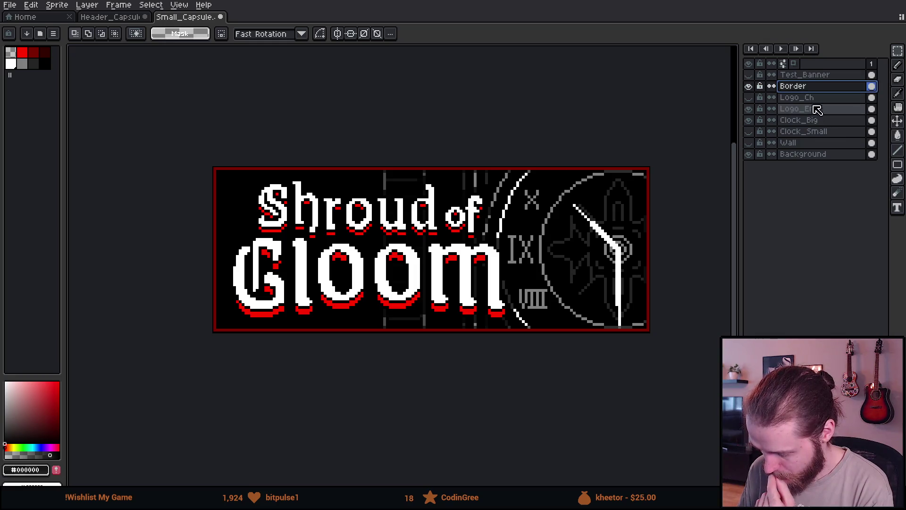
- Show the Chinese logo and drag both logo layers to the banner's right side
{"action": "left_click", "coordinate": [817, 100]}
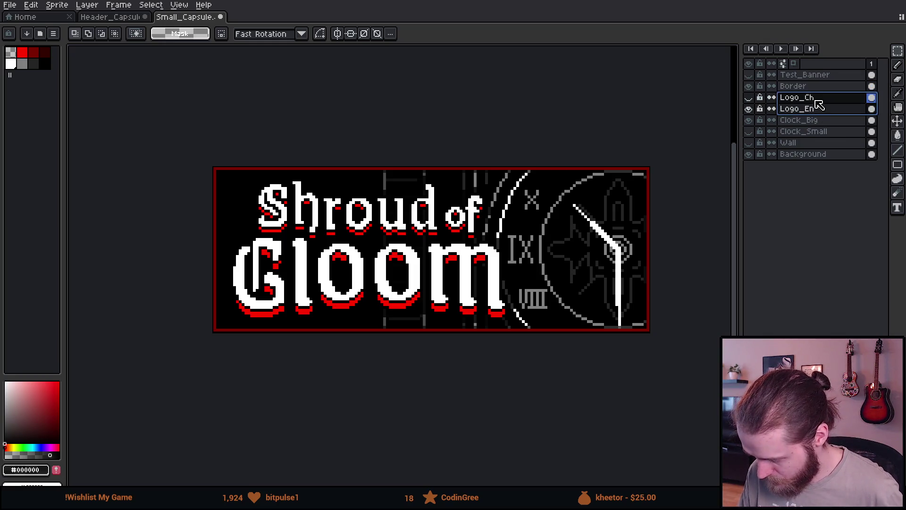
{"action": "key", "text": "v"}
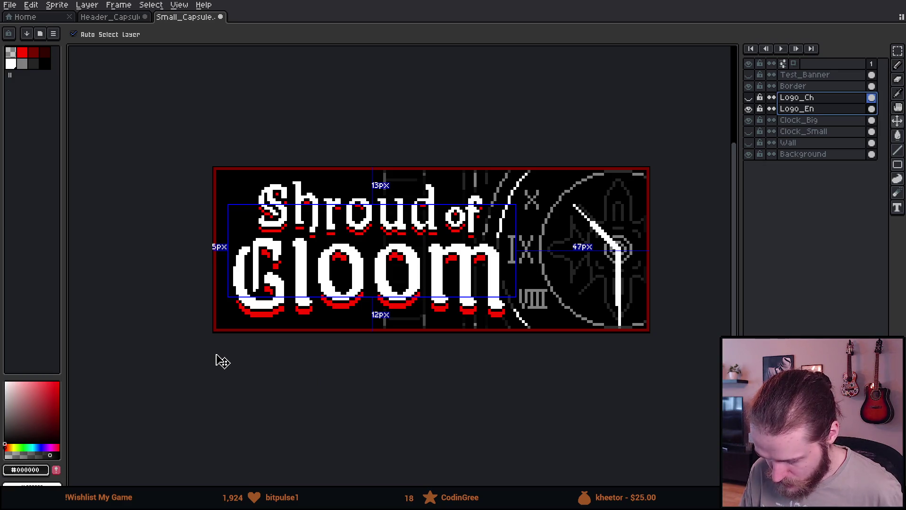
{"action": "key", "text": "ctrl"}
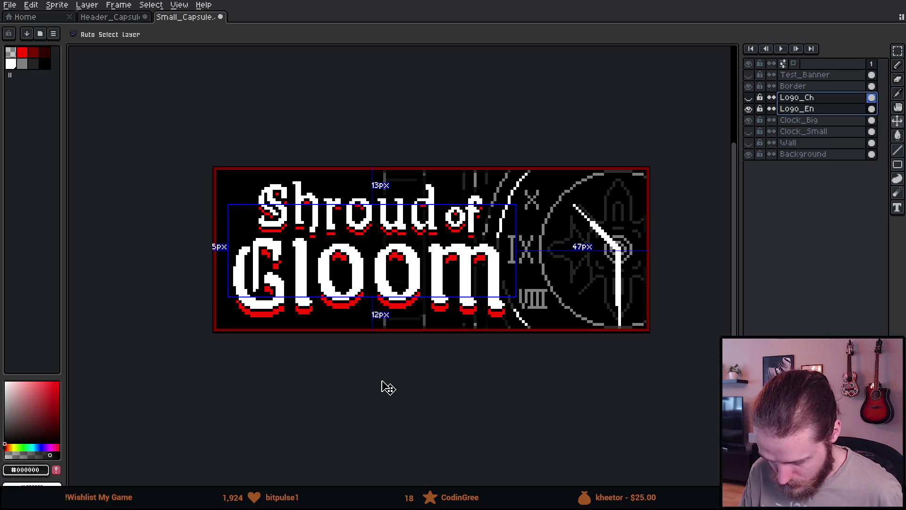
{"action": "scroll", "coordinate": [383, 386], "scroll_direction": "down", "scroll_amount": 3}
{"action": "scroll", "coordinate": [383, 386], "scroll_direction": "up", "scroll_amount": 3}
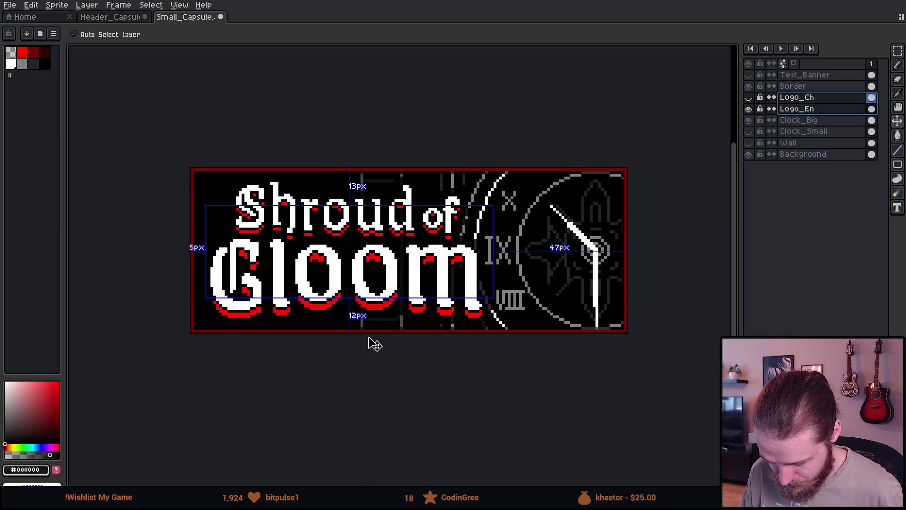
{"action": "key", "text": "ctrl"}
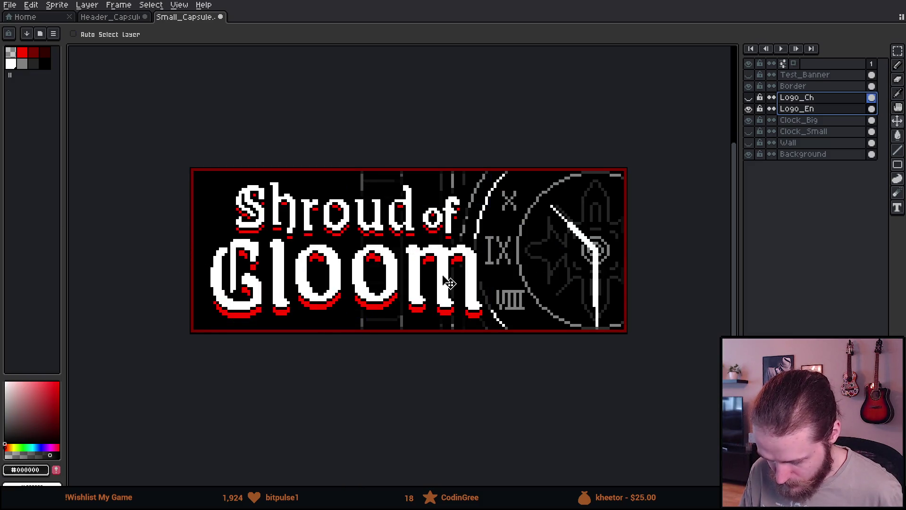
{"action": "left_click", "coordinate": [749, 99]}
{"action": "mouse_move", "coordinate": [409, 280]}
{"action": "left_mouse_down"}
{"action": "mouse_move", "coordinate": [538, 278]}
{"action": "mouse_move", "coordinate": [507, 271]}
{"action": "left_mouse_up"}
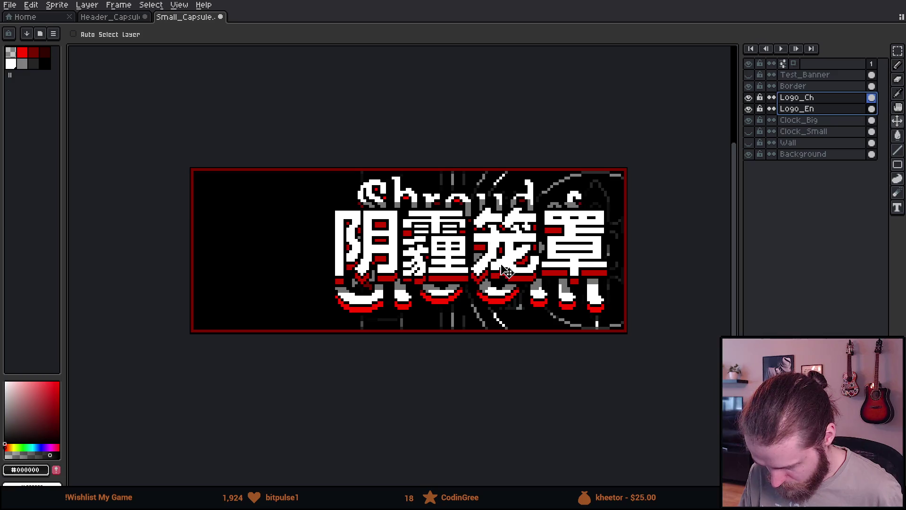
- Nudge the logos by single pixels, test them at the left edge, and undo back to the right
{"action": "key", "text": "Left"}
{"action": "key", "text": "Left"}
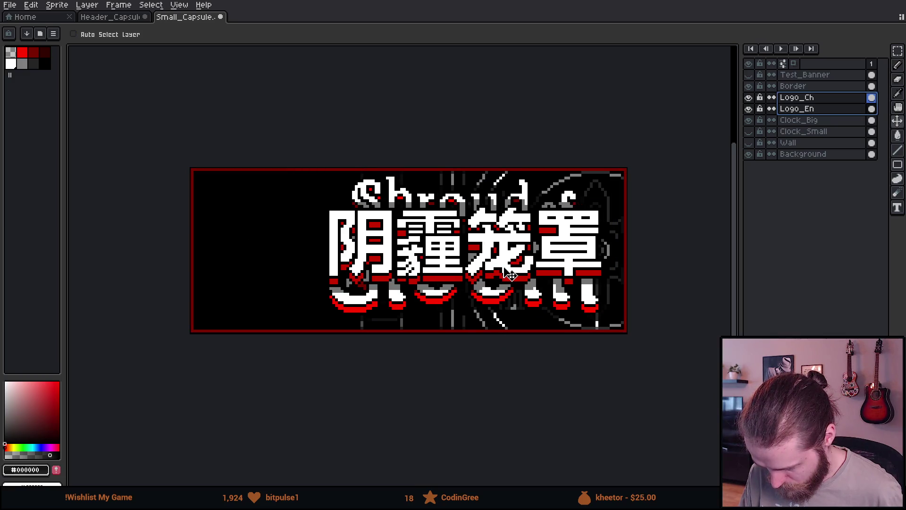
{"action": "key", "text": "Right"}
{"action": "key", "text": "ctrl"}
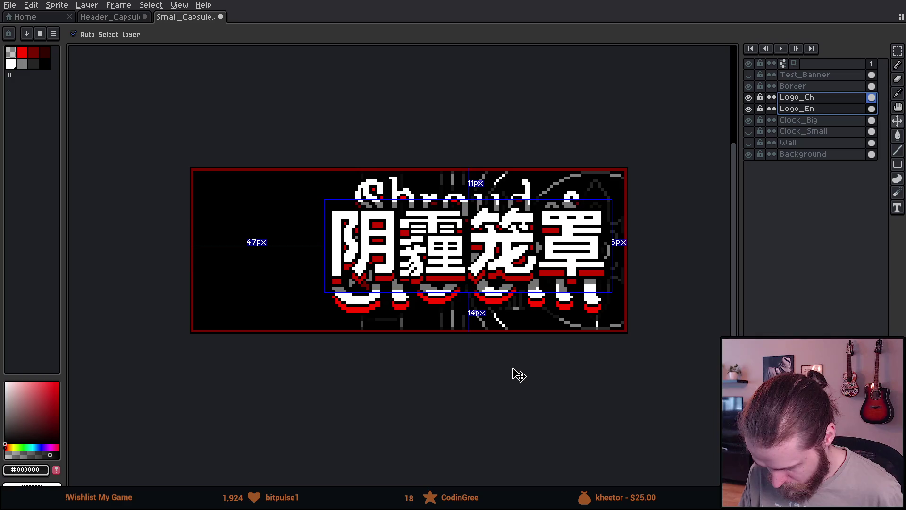
{"action": "key", "text": "Down"}
{"action": "key", "text": "ctrl"}
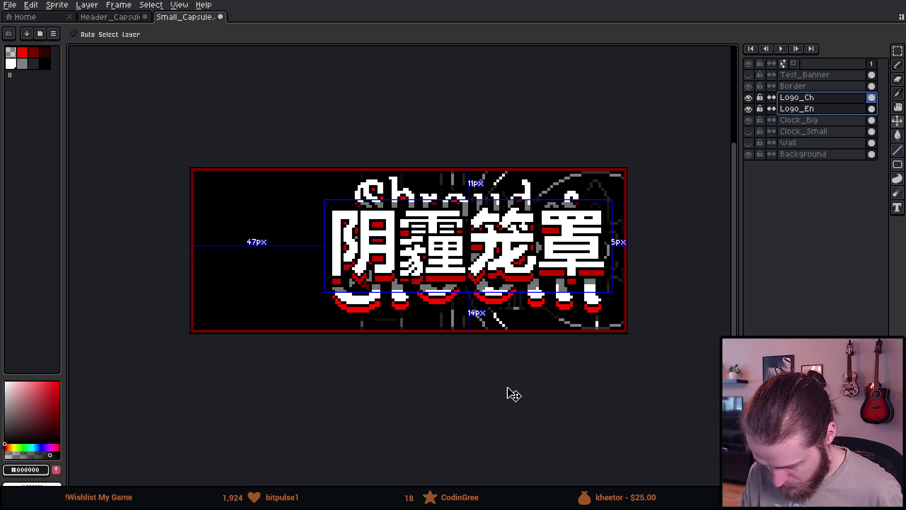
{"action": "key", "text": "shift+Left"}
{"action": "key", "text": "shift+Left"}
{"action": "key", "text": "shift+Left"}
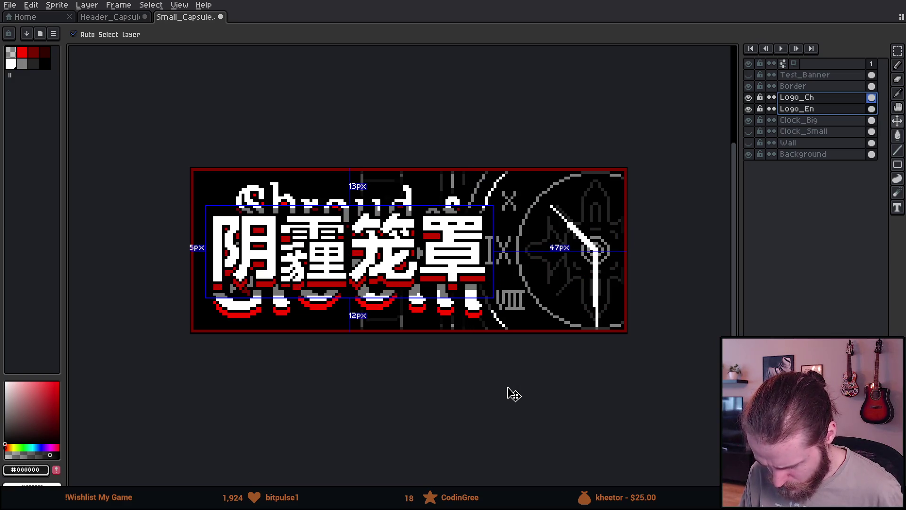
{"action": "key", "text": "ctrl+z"}
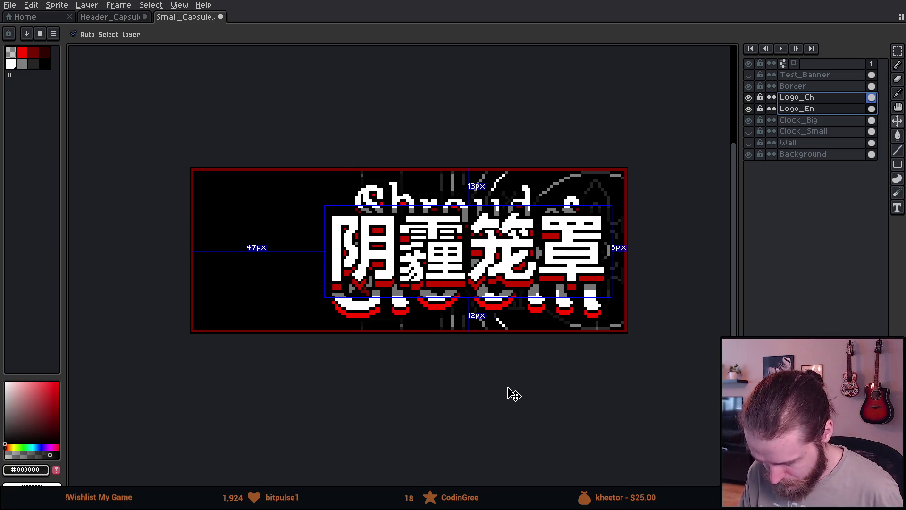
- Hide both the Logo_Ch and Logo_En layers
{"action": "scroll", "coordinate": [506, 383], "scroll_direction": "down", "scroll_amount": 2}
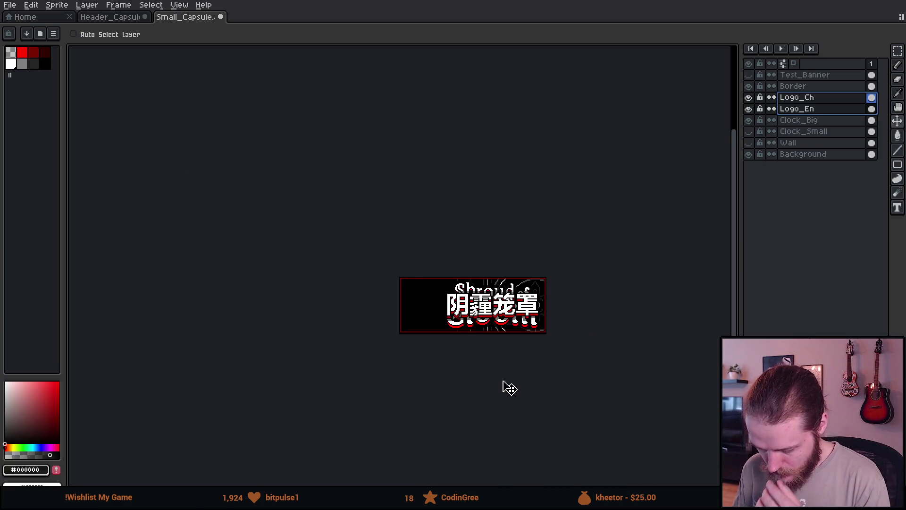
{"action": "scroll", "coordinate": [507, 386], "scroll_direction": "up", "scroll_amount": 1}
{"action": "scroll", "coordinate": [505, 383], "scroll_direction": "up", "scroll_amount": 1}
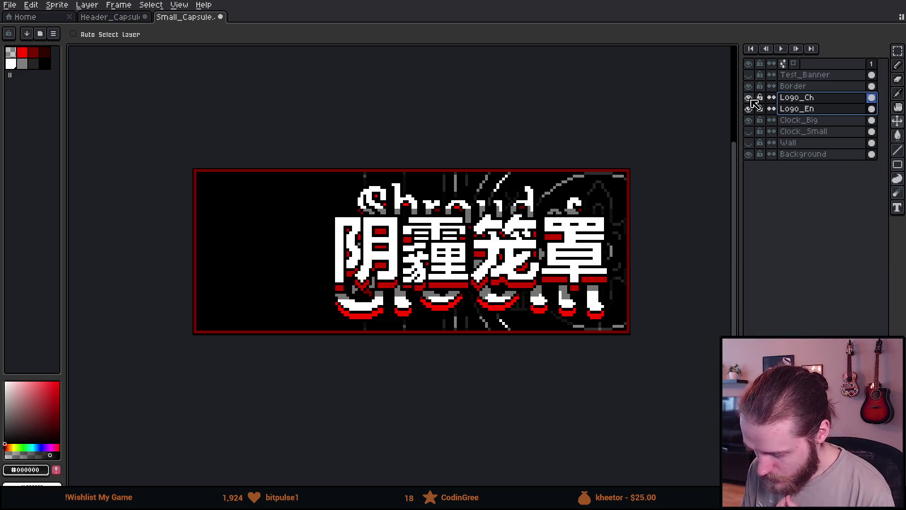
{"action": "left_click_drag", "start_coordinate": [751, 98], "coordinate": [750, 111]}
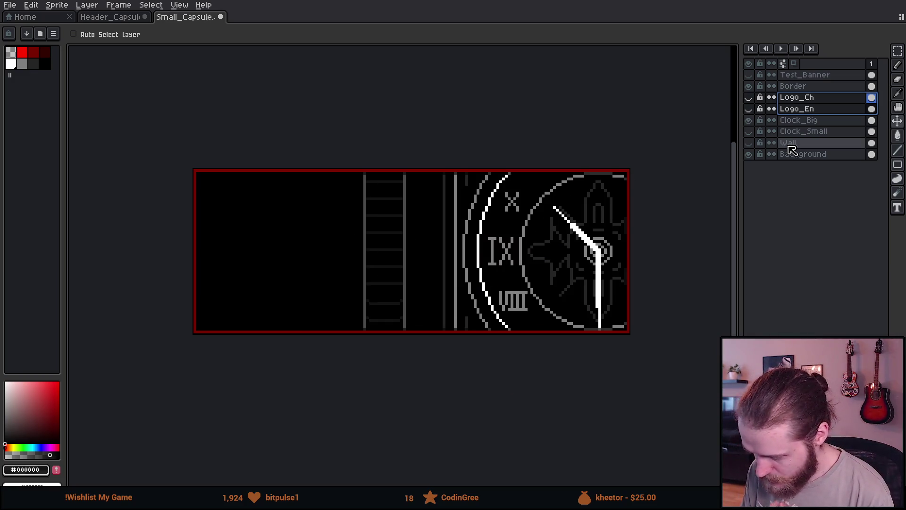
- Try moving the Clock_Big art left, undo it, and compare the clock's visibility
{"action": "left_click", "coordinate": [802, 121]}
{"action": "left_click_drag", "start_coordinate": [548, 298], "coordinate": [309, 309]}
{"action": "key", "text": "ctrl+z"}
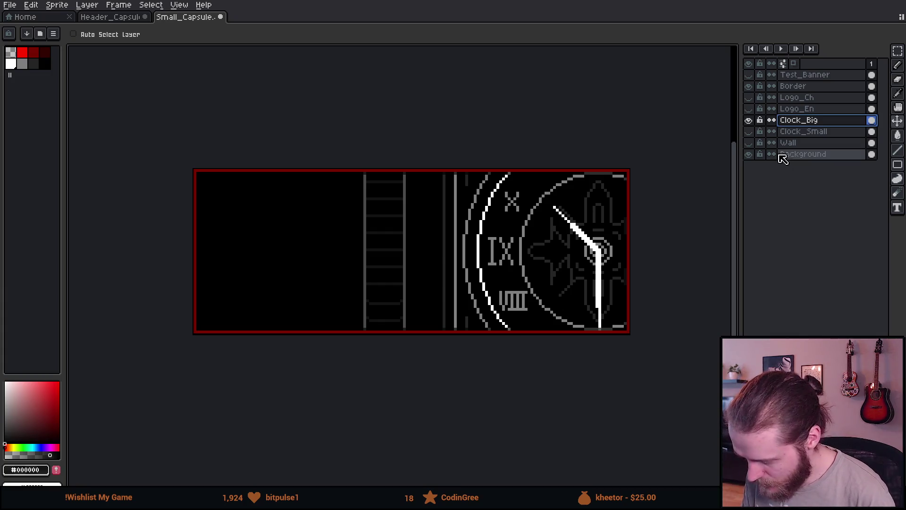
{"action": "left_click", "coordinate": [750, 120]}
{"action": "left_click", "coordinate": [750, 121]}
{"action": "left_click", "coordinate": [750, 120]}
{"action": "left_click", "coordinate": [749, 121]}
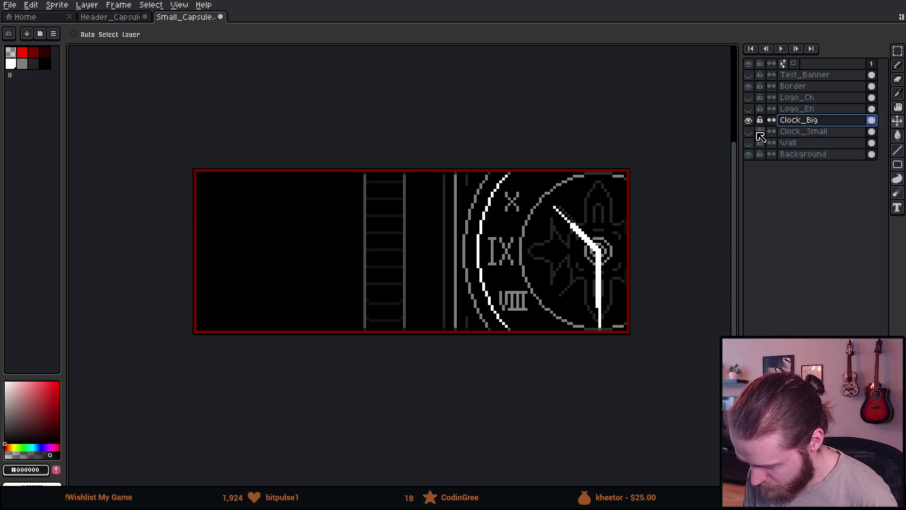
{"action": "left_click", "coordinate": [749, 131]}
- Delete the Clock_Small and Wall layers
{"action": "left_click", "coordinate": [819, 132]}
{"action": "key", "text": "Delete"}
{"action": "left_click", "coordinate": [750, 132]}
{"action": "left_click", "coordinate": [750, 132]}
{"action": "left_click", "coordinate": [812, 143]}
{"action": "left_click", "coordinate": [813, 132]}
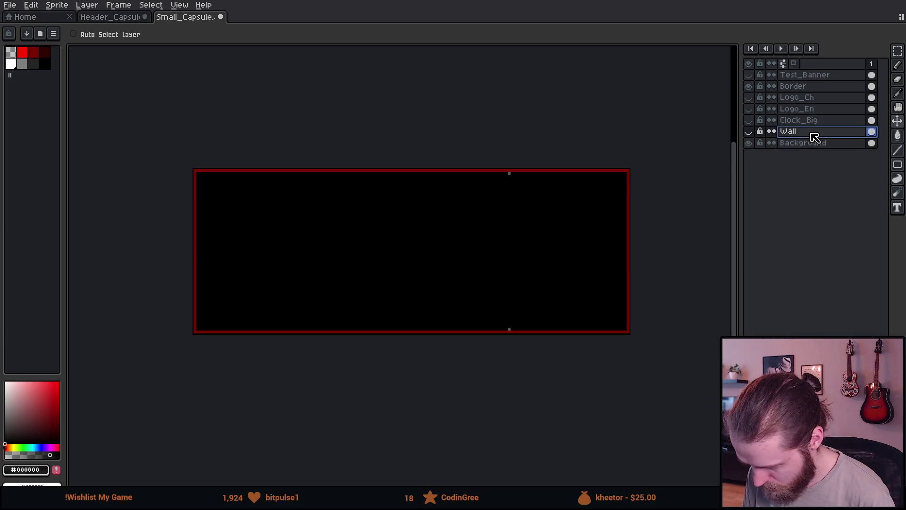
{"action": "key", "text": "Delete"}
- Compare the Border and Clock_Big layers shown and hidden, then select the Border layer
{"action": "left_click", "coordinate": [750, 120]}
{"action": "left_click", "coordinate": [749, 121]}
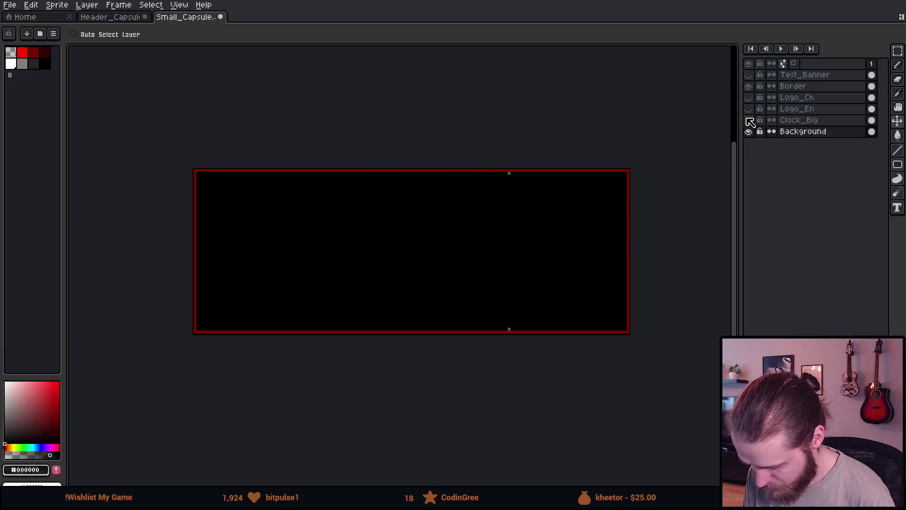
{"action": "scroll", "coordinate": [543, 305], "scroll_direction": "up", "scroll_amount": 2}
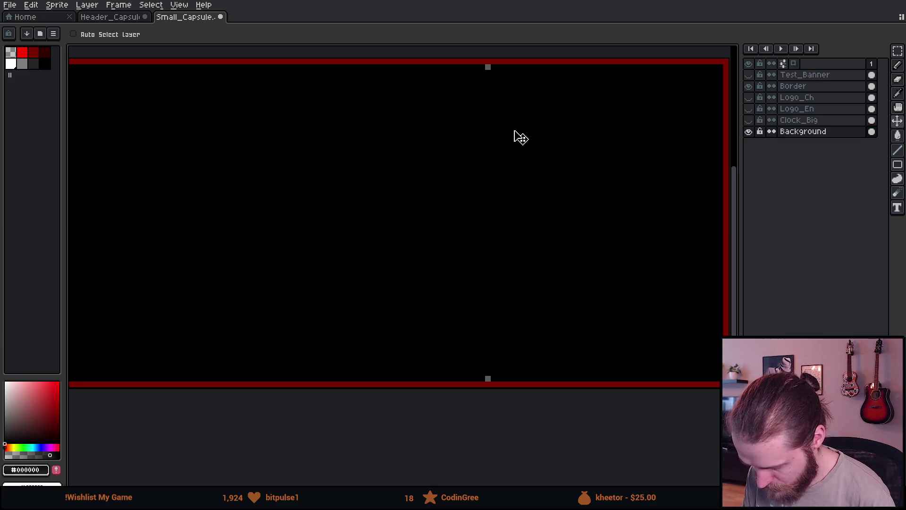
{"action": "left_click", "coordinate": [750, 87]}
{"action": "left_click", "coordinate": [753, 121]}
{"action": "left_click", "coordinate": [754, 86]}
{"action": "left_click", "coordinate": [754, 87]}
{"action": "left_click", "coordinate": [754, 87]}
{"action": "left_click", "coordinate": [754, 87]}
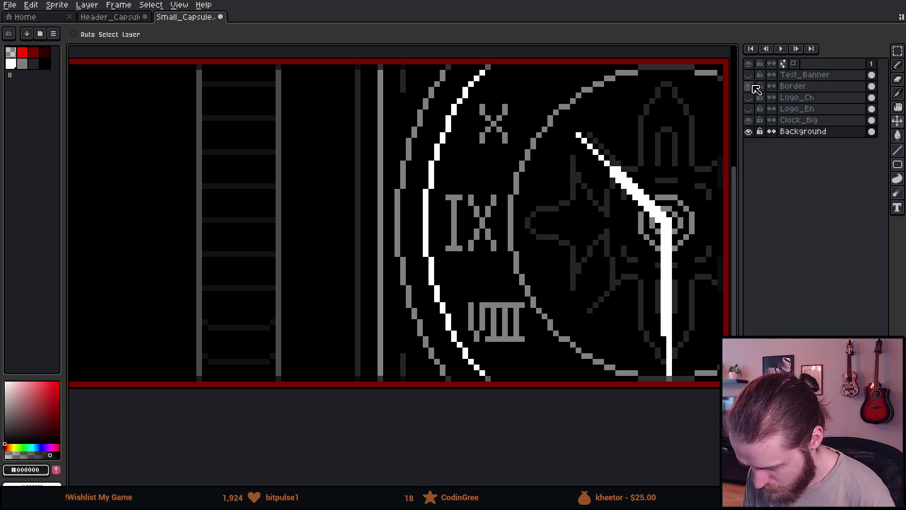
{"action": "left_click", "coordinate": [803, 86]}
- Centre the banner in view, select the whole sprite, and cancel a started transform
{"action": "left_click_drag", "start_coordinate": [374, 91], "coordinate": [528, 149]}
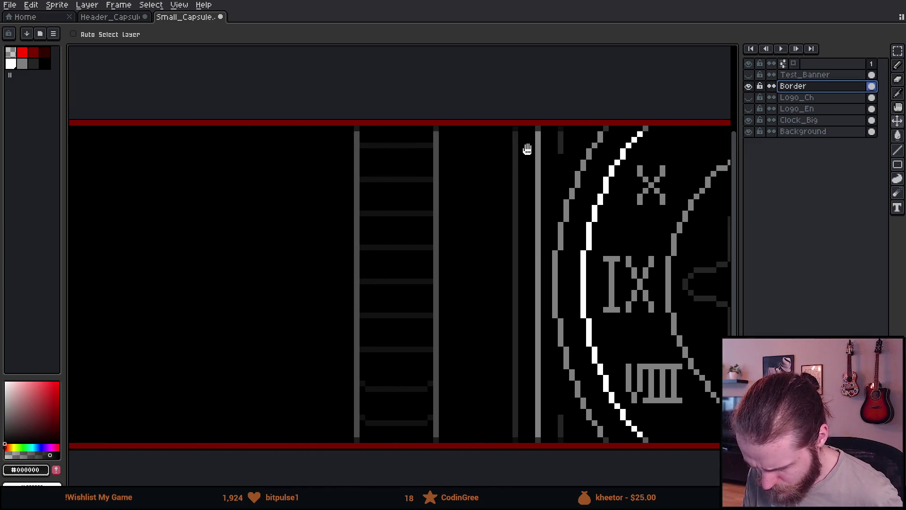
{"action": "scroll", "coordinate": [528, 150], "scroll_direction": "down", "scroll_amount": 4}
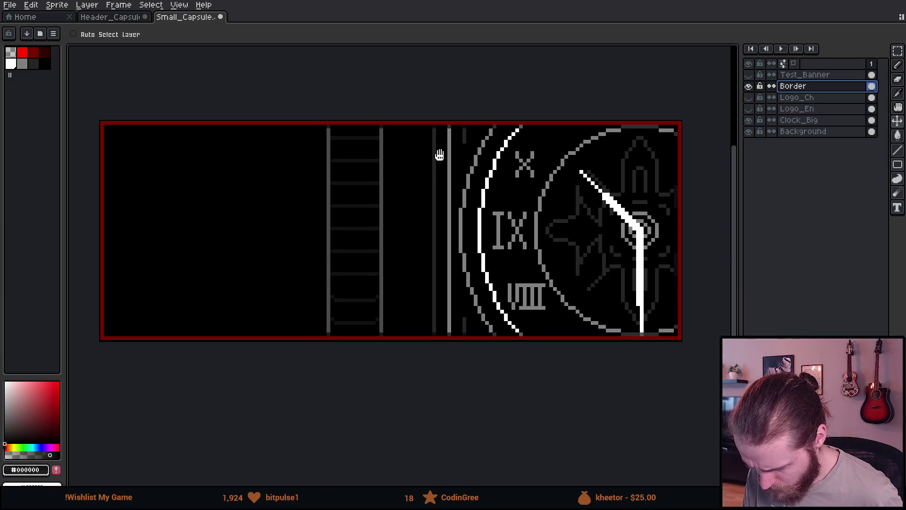
{"action": "left_click_drag", "start_coordinate": [439, 155], "coordinate": [476, 133]}
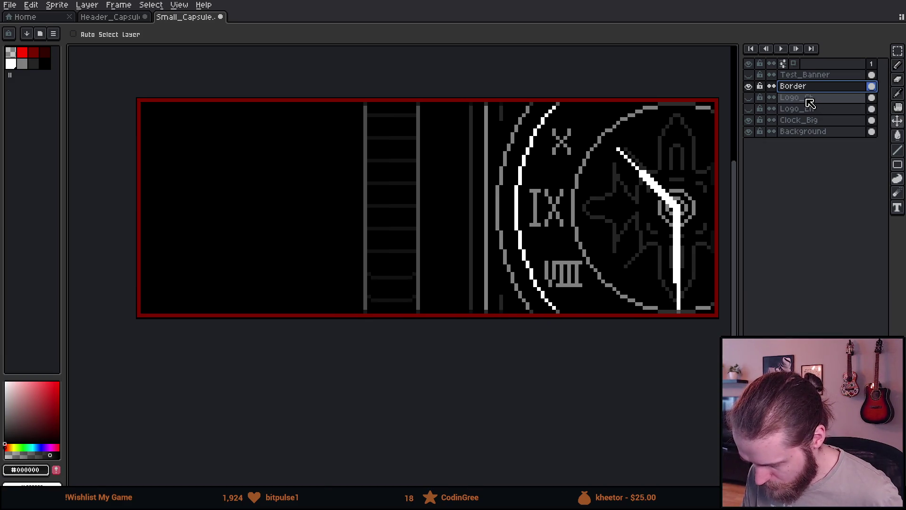
{"action": "scroll", "coordinate": [511, 139], "scroll_direction": "down", "scroll_amount": 1}
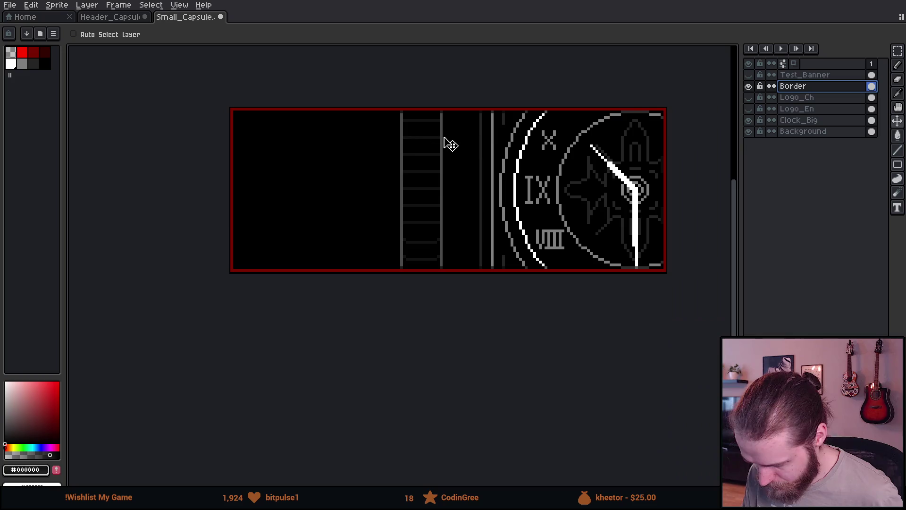
{"action": "key", "text": "m"}
{"action": "key", "text": "ctrl+a"}
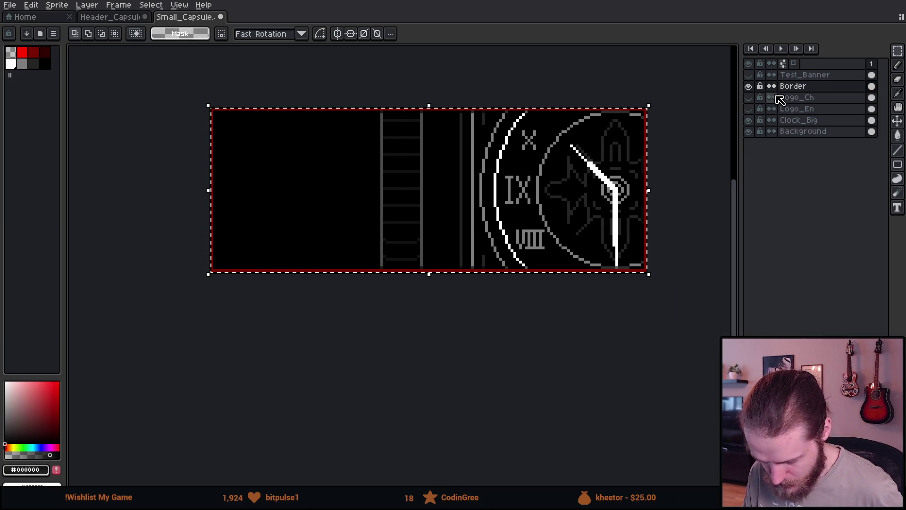
{"action": "key", "text": "ctrl+t"}
{"action": "key", "text": "ctrl+d"}
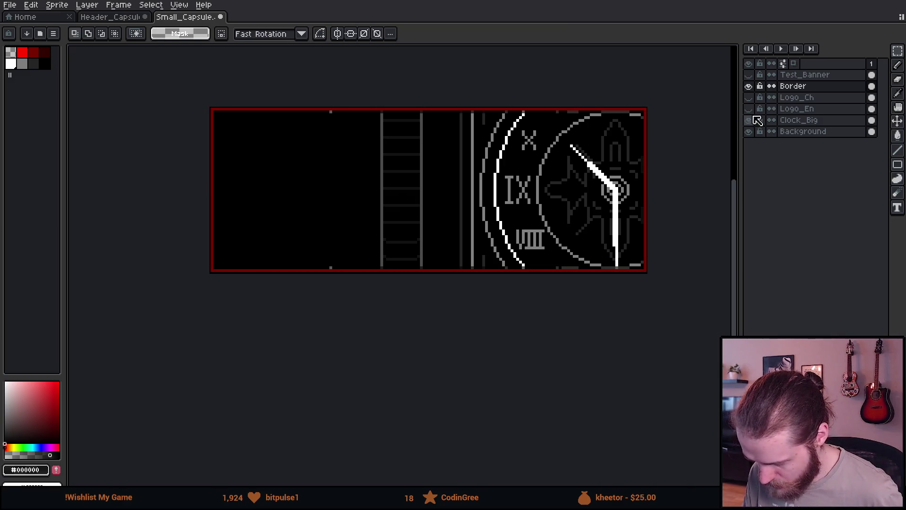
- Select the Clock_Big layer and toggle its visibility off and back on
{"action": "left_click", "coordinate": [798, 99]}
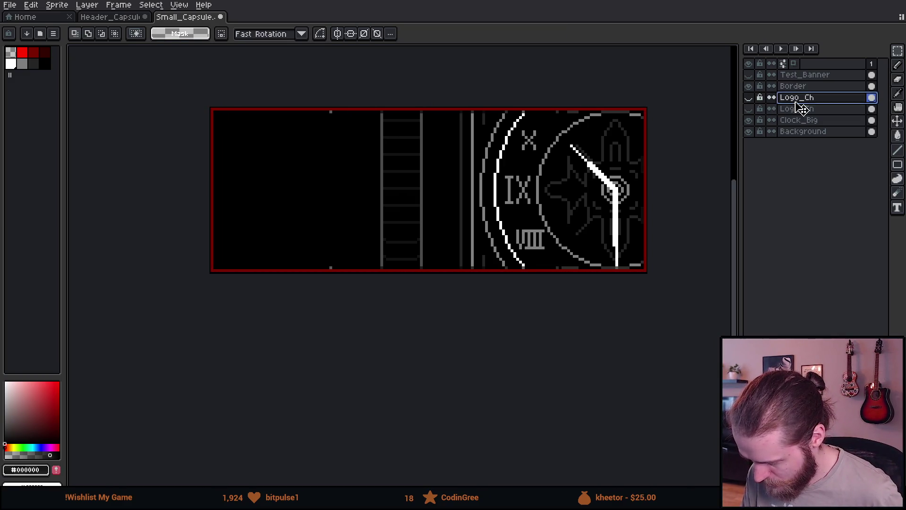
{"action": "left_click", "coordinate": [810, 124]}
{"action": "left_click", "coordinate": [750, 121]}
{"action": "left_click", "coordinate": [750, 120]}
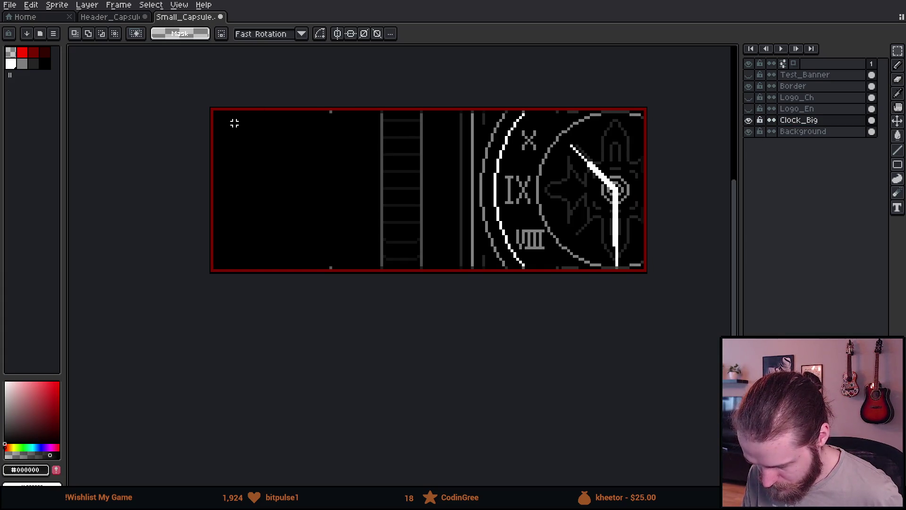
- Flip the whole image horizontally
{"action": "left_click", "coordinate": [87, 5]}
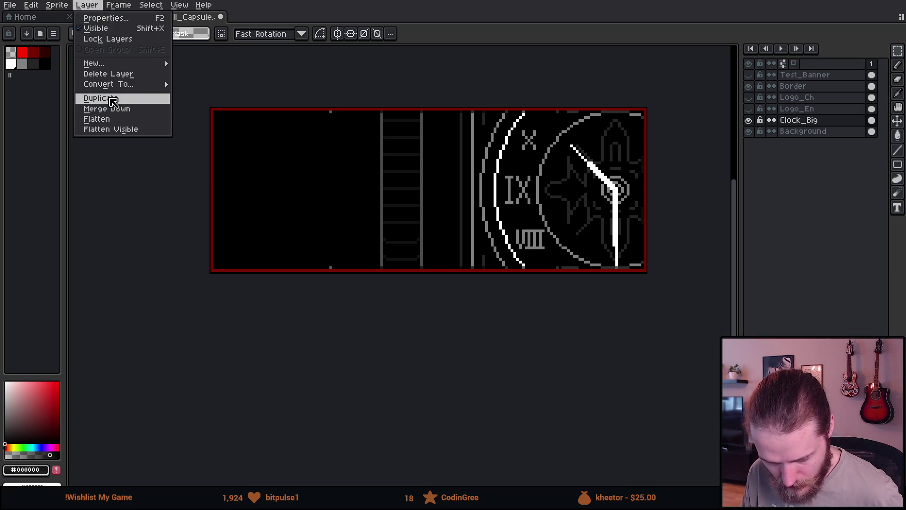
{"action": "mouse_move", "coordinate": [132, 91]}
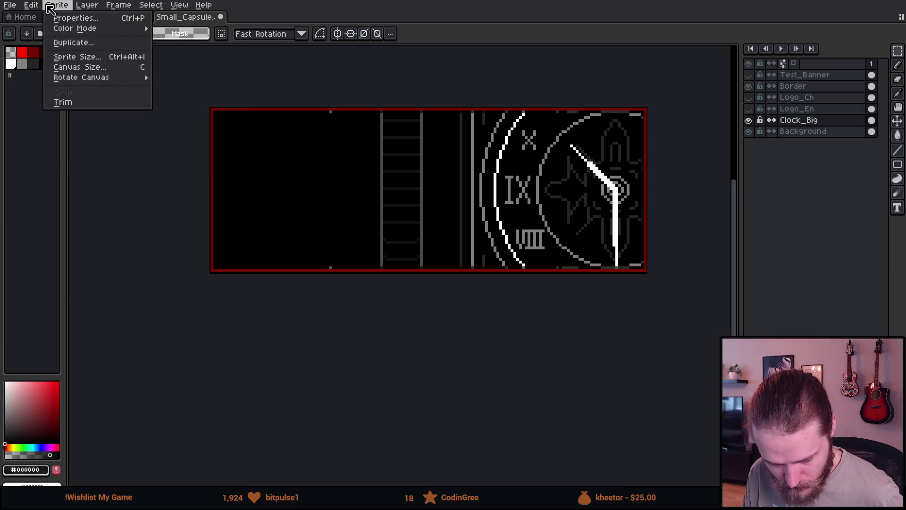
{"action": "mouse_move", "coordinate": [31, 4]}
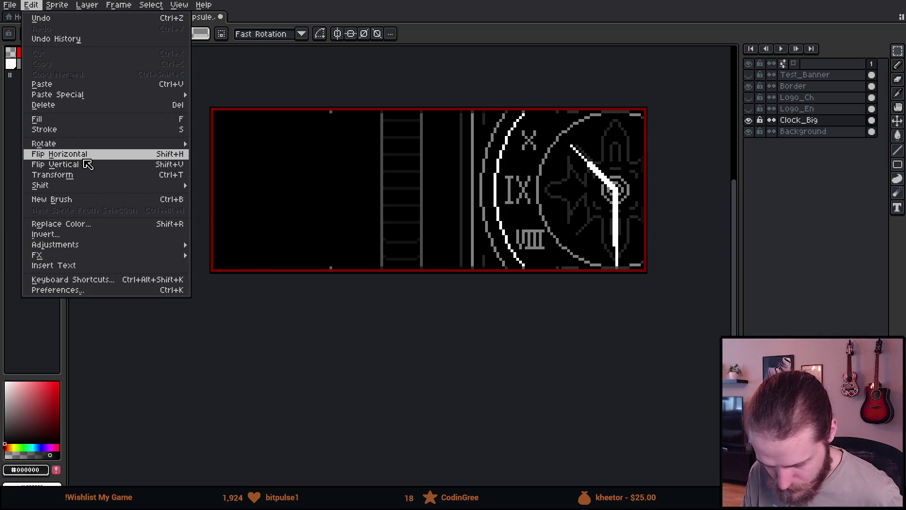
{"action": "left_click", "coordinate": [82, 155]}
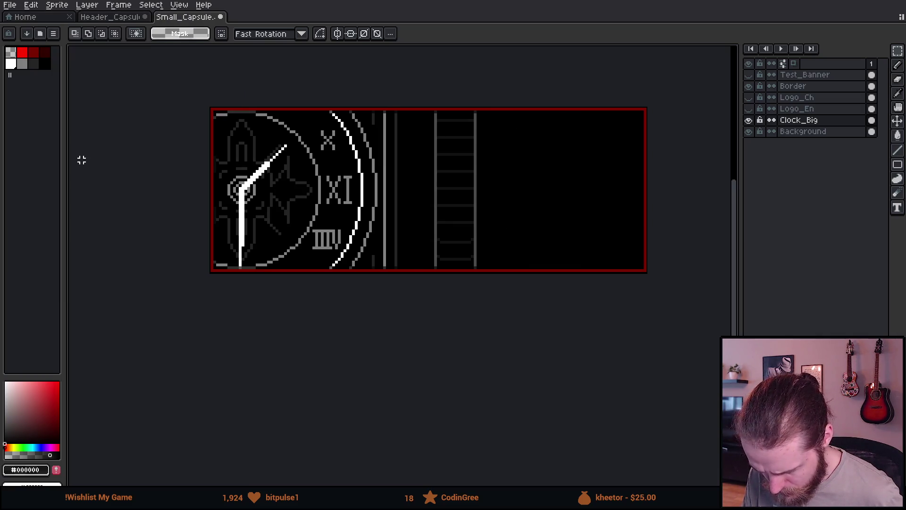
- Preview the Chinese title over the clock, then compare it with the English title
{"action": "left_click", "coordinate": [750, 97]}
{"action": "left_click", "coordinate": [749, 97]}
{"action": "left_click", "coordinate": [749, 109]}
{"action": "left_click", "coordinate": [750, 109]}
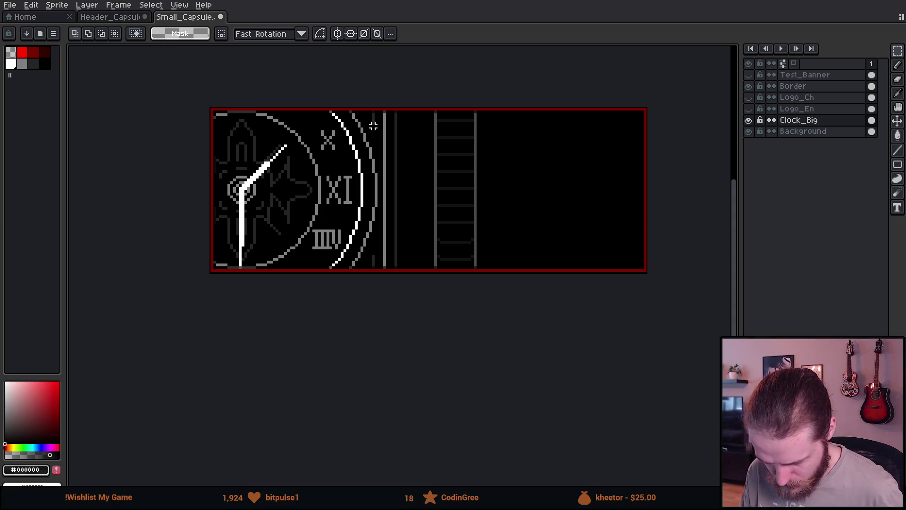
{"action": "scroll", "coordinate": [373, 126], "scroll_direction": "down", "scroll_amount": 2}
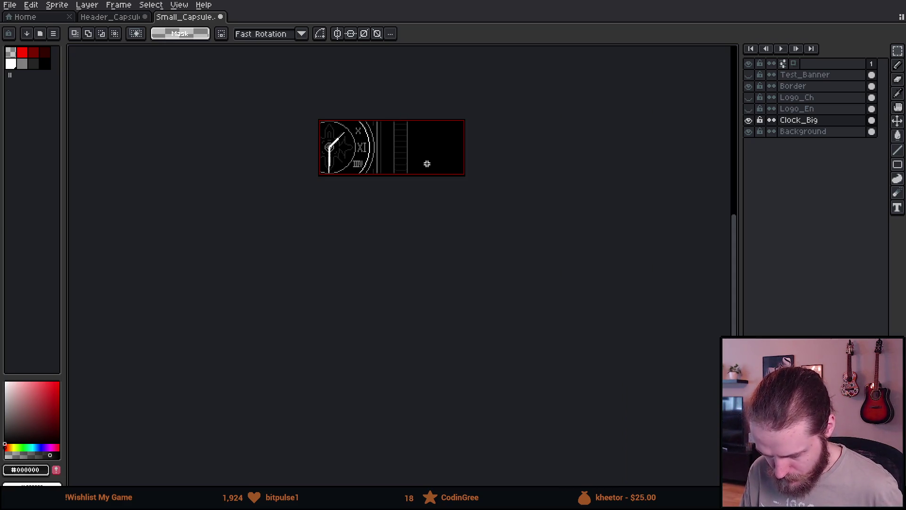
{"action": "scroll", "coordinate": [428, 165], "scroll_direction": "up", "scroll_amount": 1}
- Preview the English title with and without the clock, hide it, and sample the X numeral's grey
{"action": "left_click", "coordinate": [750, 109]}
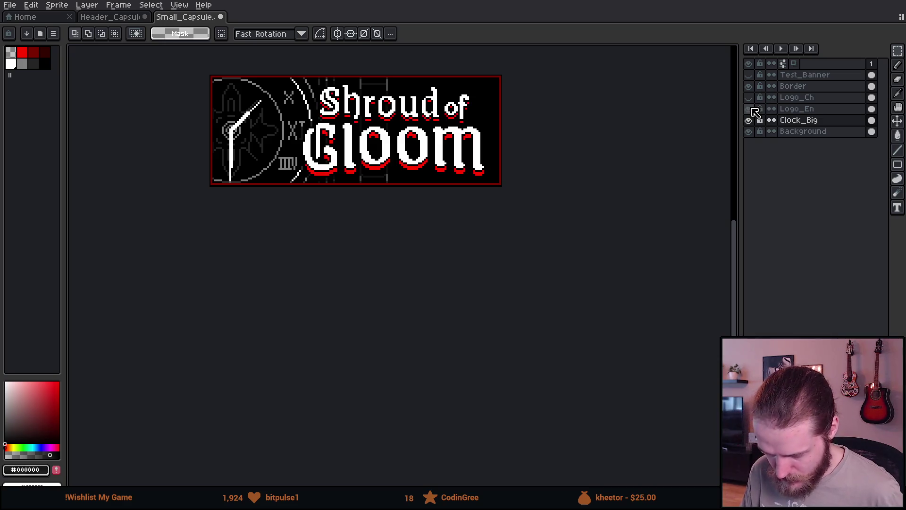
{"action": "scroll", "coordinate": [499, 132], "scroll_direction": "down", "scroll_amount": 2}
{"action": "scroll", "coordinate": [455, 122], "scroll_direction": "up", "scroll_amount": 2}
{"action": "scroll", "coordinate": [457, 125], "scroll_direction": "up", "scroll_amount": 1}
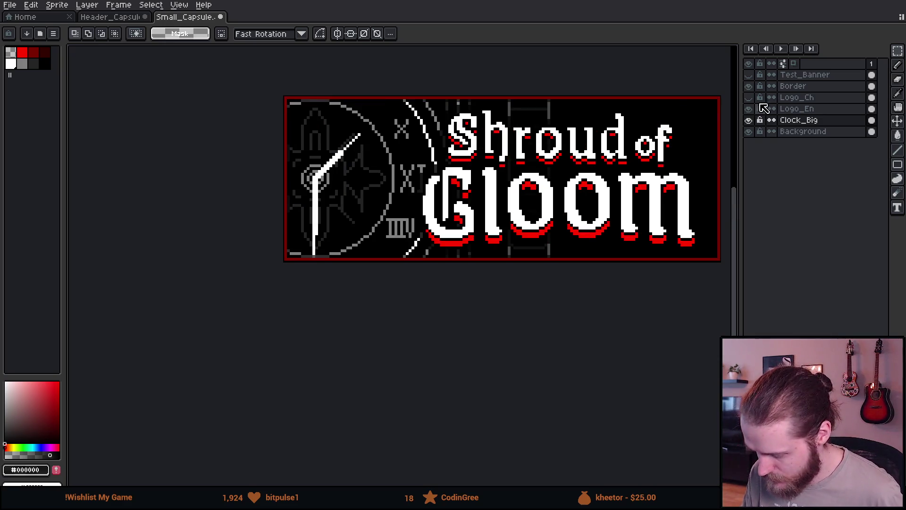
{"action": "left_click", "coordinate": [750, 121]}
{"action": "left_click", "coordinate": [749, 120]}
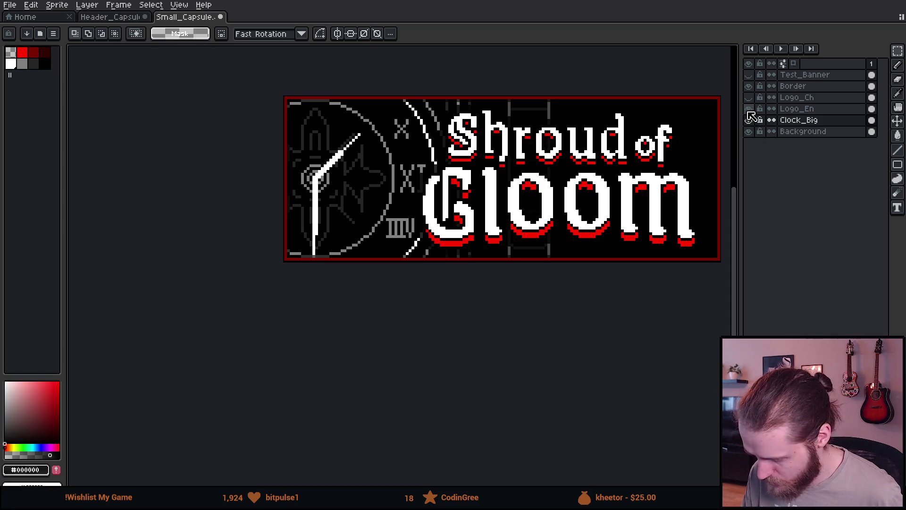
{"action": "left_click", "coordinate": [749, 109]}
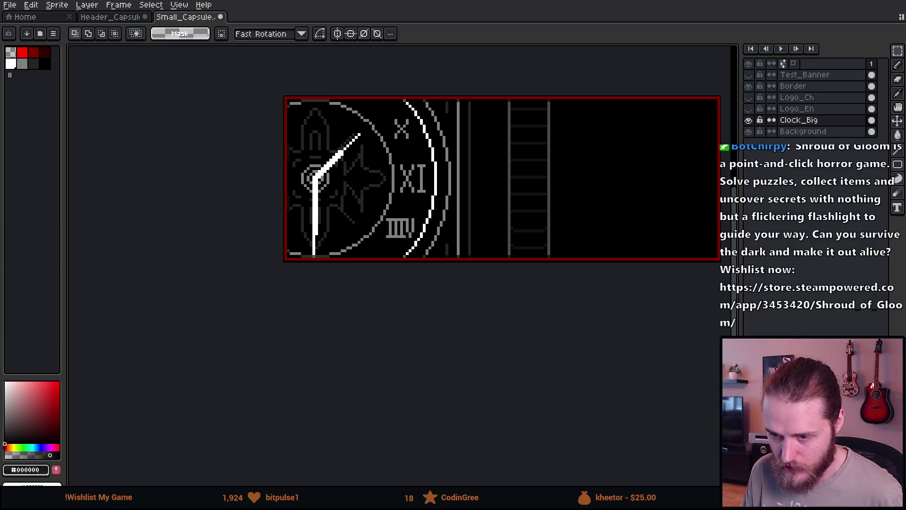
{"action": "scroll", "coordinate": [422, 139], "scroll_direction": "up", "scroll_amount": 6}
{"action": "left_click", "coordinate": [414, 121], "text": "alt"}
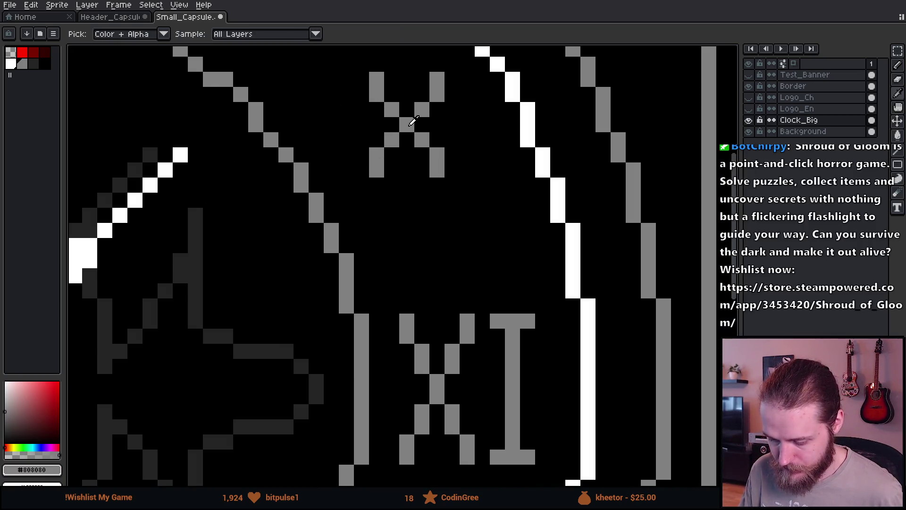
- Add a new layer above Clock_Big named Clock_Indices
{"action": "left_click", "coordinate": [748, 120]}
{"action": "left_click", "coordinate": [749, 120]}
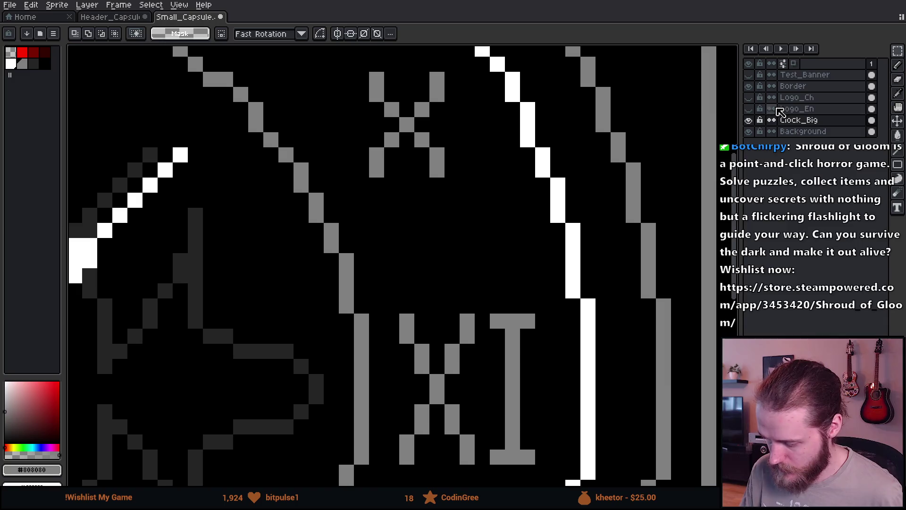
{"action": "key", "text": "shift+n"}
{"action": "double_click", "coordinate": [809, 120]}
{"action": "type", "text": "Clock_"}
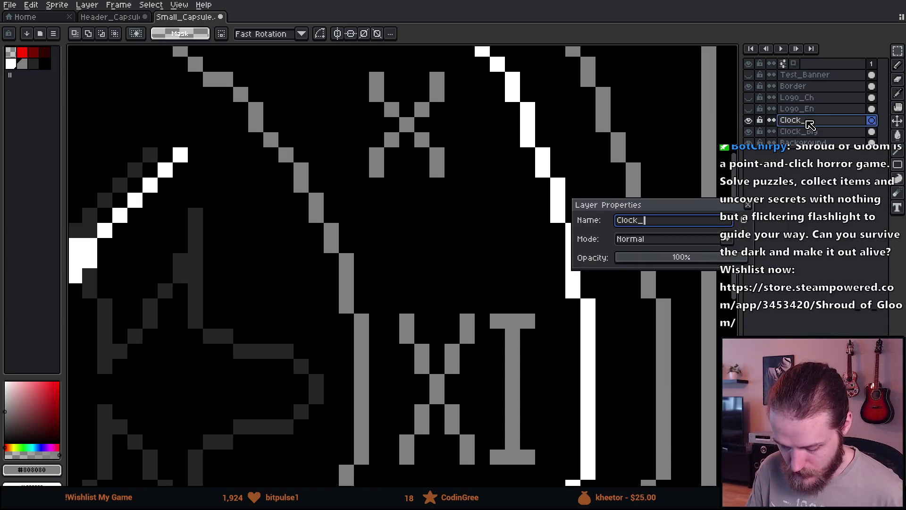
{"action": "type", "text": "Indices"}
{"action": "key", "text": "Return"}
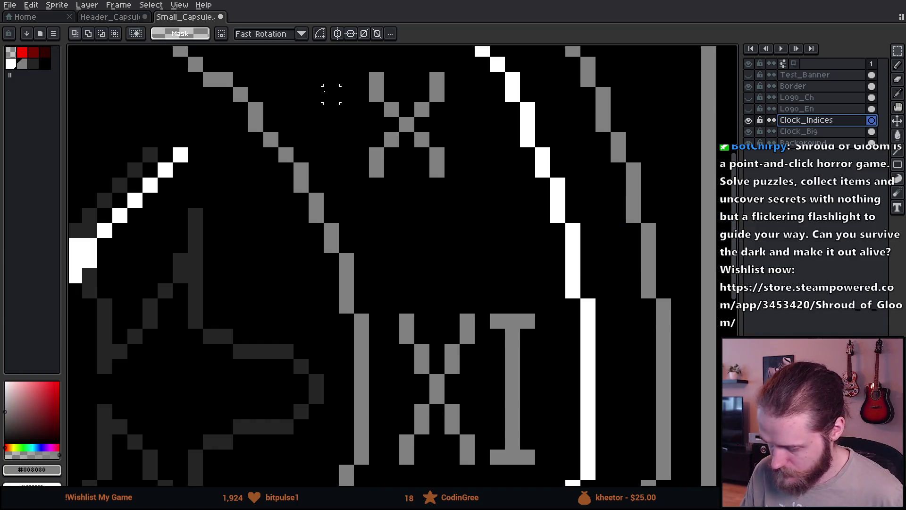
- With the single-pixel pencil in red, place a test pixel on the IIII numeral
{"action": "scroll", "coordinate": [384, 172], "scroll_direction": "up", "scroll_amount": 3}
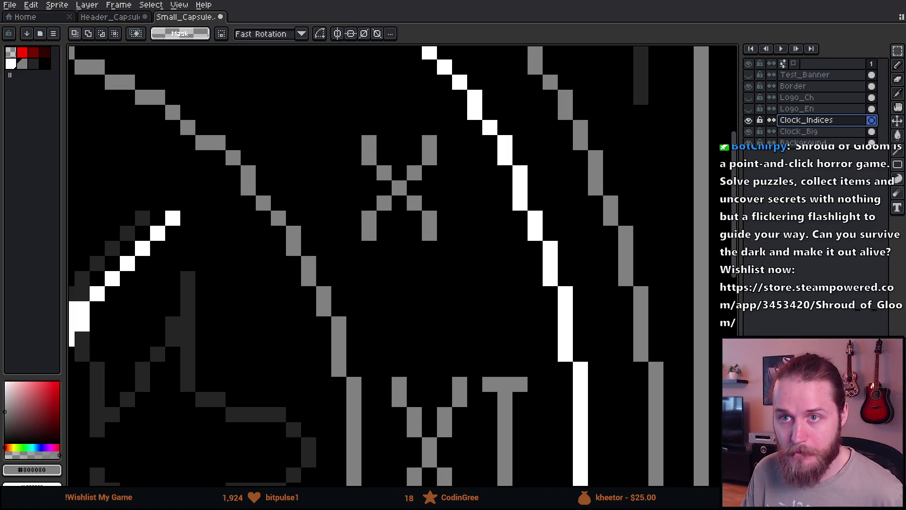
{"action": "scroll", "coordinate": [523, 168], "scroll_direction": "down", "scroll_amount": 3}
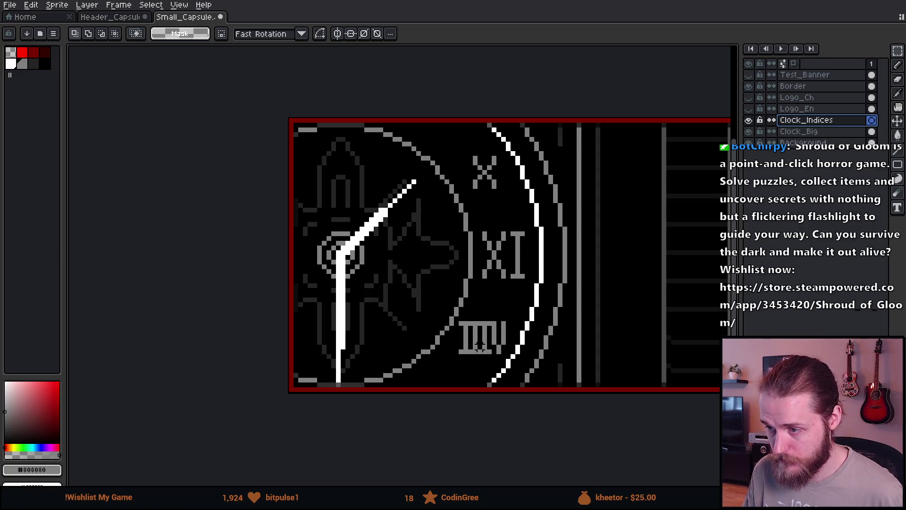
{"action": "scroll", "coordinate": [498, 356], "scroll_direction": "up", "scroll_amount": 1}
{"action": "scroll", "coordinate": [500, 357], "scroll_direction": "up", "scroll_amount": 2}
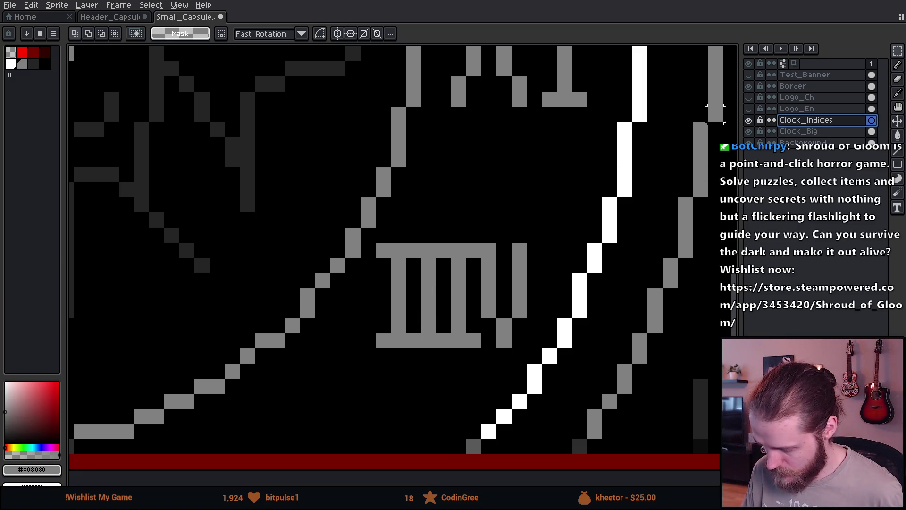
{"action": "key", "text": "b"}
{"action": "left_click", "coordinate": [430, 265]}
{"action": "key", "text": "ctrl+z"}
{"action": "left_click", "coordinate": [438, 338]}
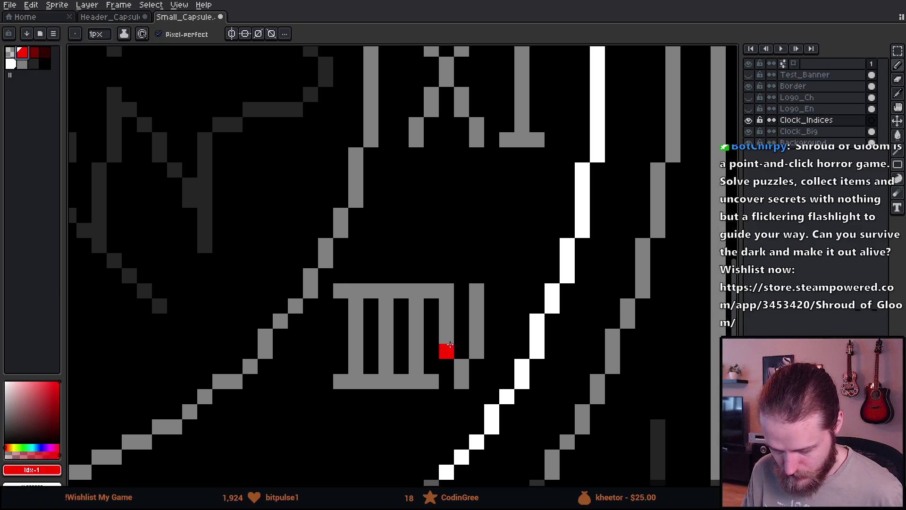
- Paint red strokes over the numeral, then toggle the layer to compare
{"action": "scroll", "coordinate": [418, 331], "scroll_direction": "up", "scroll_amount": 2}
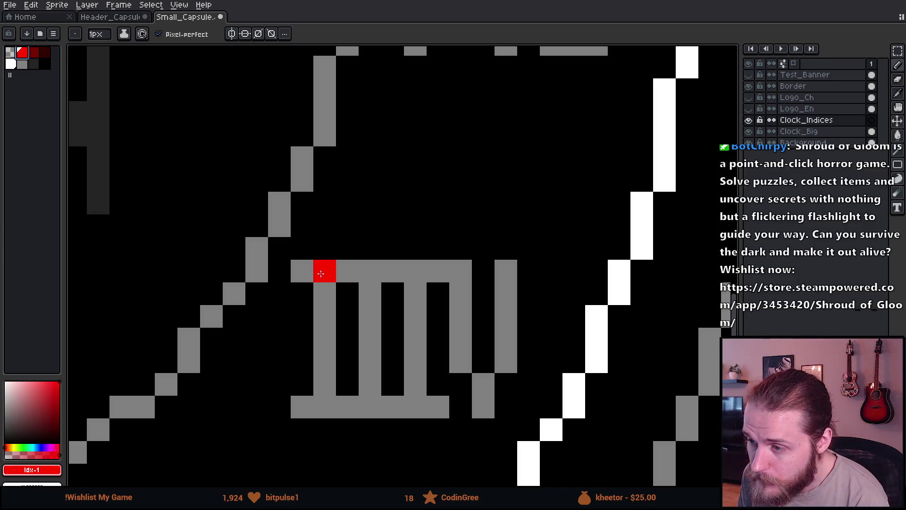
{"action": "mouse_move", "coordinate": [321, 274]}
{"action": "left_mouse_down"}
{"action": "mouse_move", "coordinate": [366, 272]}
{"action": "mouse_move", "coordinate": [347, 290]}
{"action": "mouse_move", "coordinate": [348, 406]}
{"action": "left_mouse_up"}
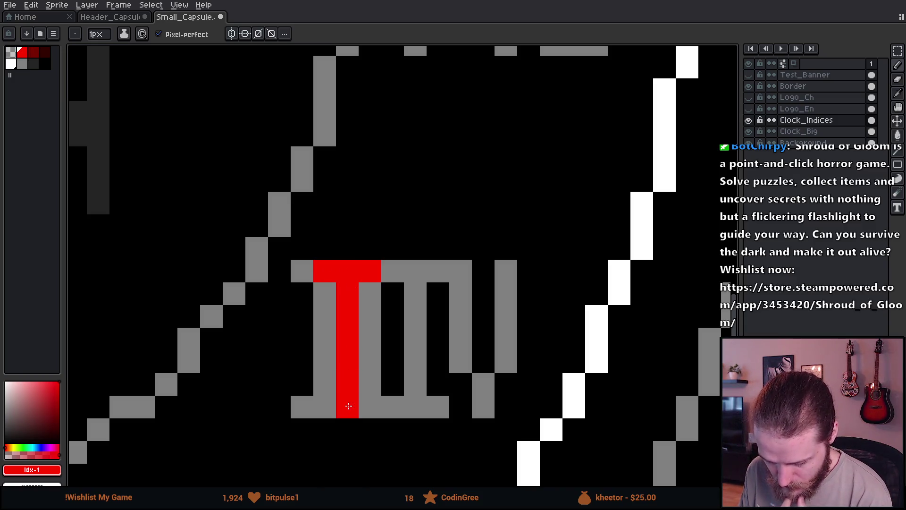
{"action": "left_click", "coordinate": [324, 406]}
{"action": "left_click", "coordinate": [362, 416]}
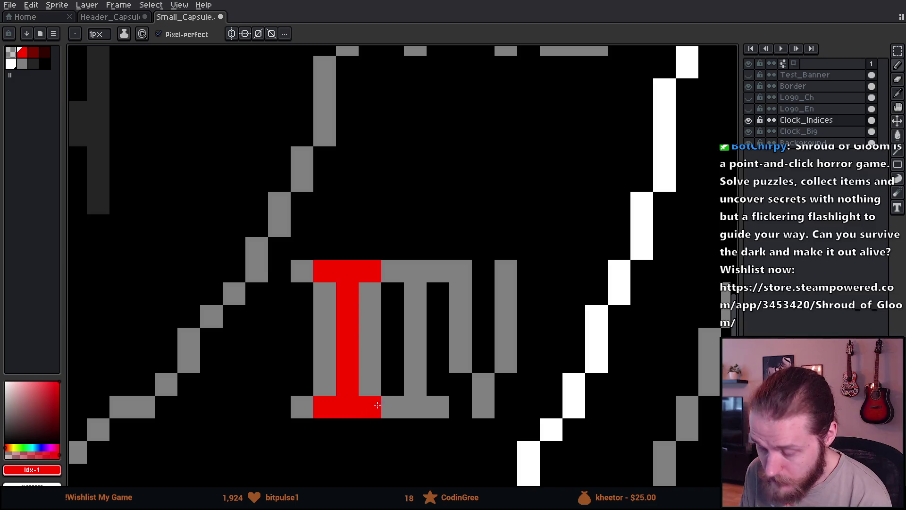
{"action": "mouse_move", "coordinate": [394, 270]}
{"action": "left_mouse_down"}
{"action": "mouse_move", "coordinate": [393, 329]}
{"action": "mouse_move", "coordinate": [419, 408]}
{"action": "mouse_move", "coordinate": [441, 335]}
{"action": "mouse_move", "coordinate": [442, 286]}
{"action": "left_mouse_up"}
{"action": "scroll", "coordinate": [442, 287], "scroll_direction": "down", "scroll_amount": 5}
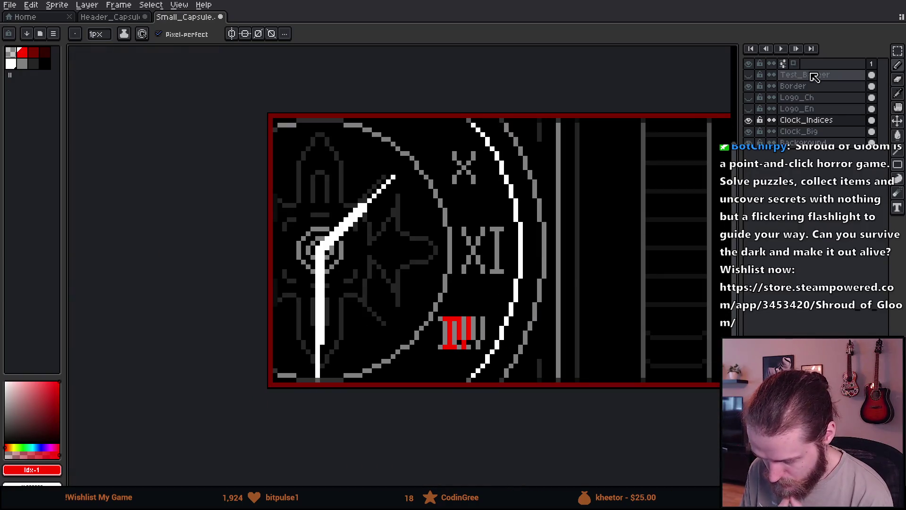
{"action": "left_click", "coordinate": [750, 120]}
{"action": "left_click", "coordinate": [751, 120]}
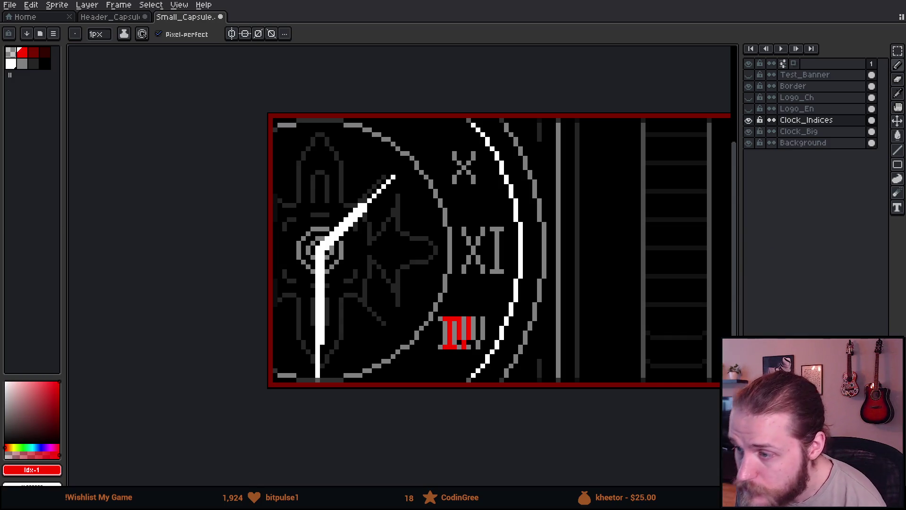
- Shift the red III numeral one pixel right with a rectangular selection
{"action": "key", "text": "m"}
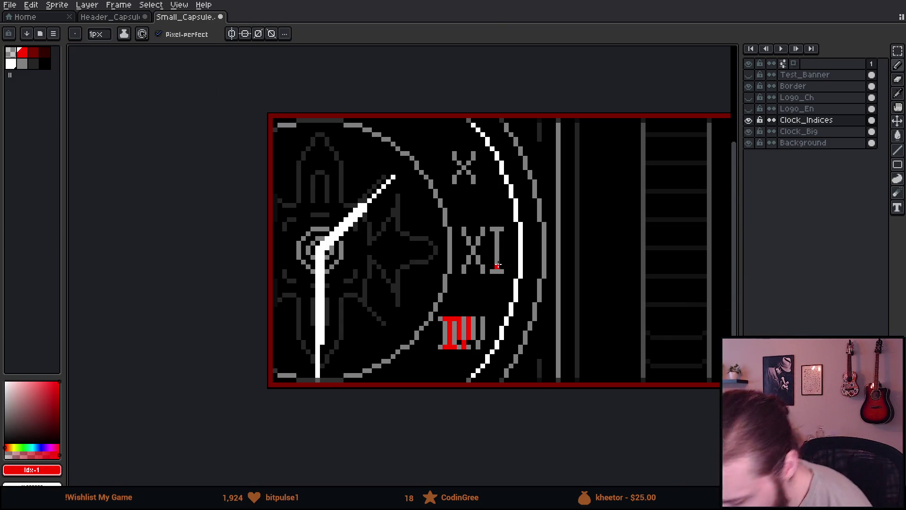
{"action": "scroll", "coordinate": [453, 331], "scroll_direction": "up", "scroll_amount": 5}
{"action": "left_click_drag", "start_coordinate": [271, 288], "coordinate": [420, 467]}
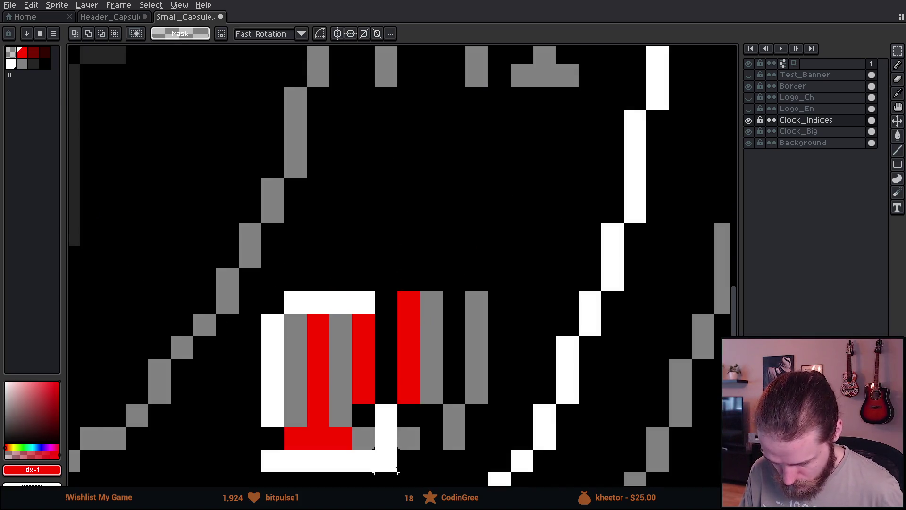
{"action": "left_click_drag", "start_coordinate": [370, 418], "coordinate": [390, 418]}
{"action": "key", "text": "ctrl+d"}
{"action": "scroll", "coordinate": [472, 283], "scroll_direction": "down", "scroll_amount": 4}
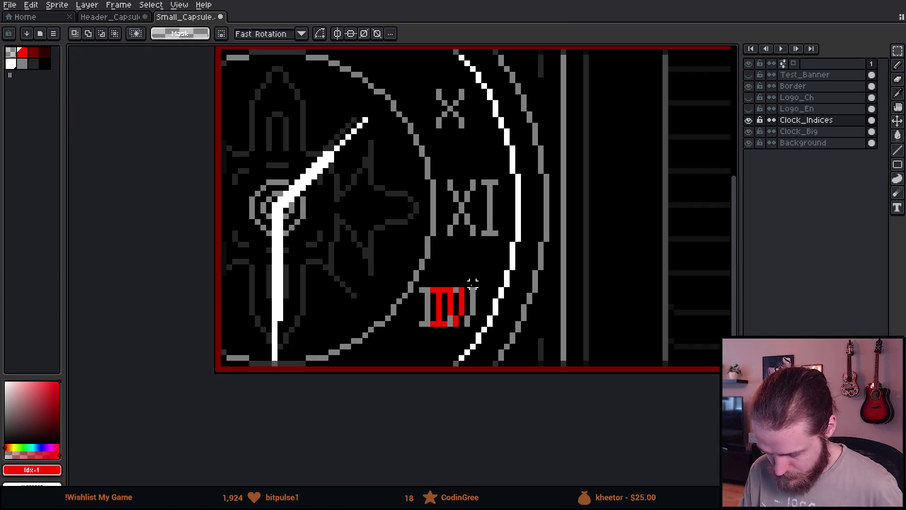
{"action": "scroll", "coordinate": [483, 227], "scroll_direction": "up", "scroll_amount": 4}
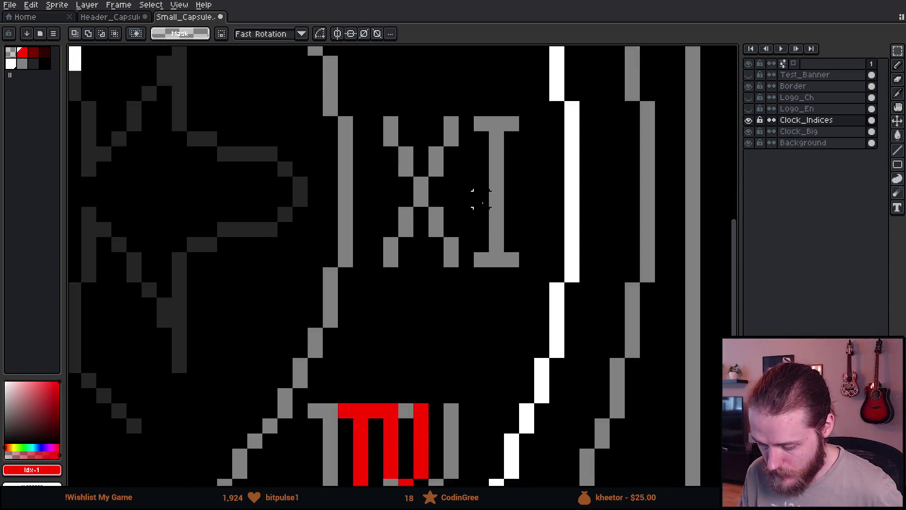
- Paint red over the XI numeral's top row and two stems
{"action": "key", "text": "b"}
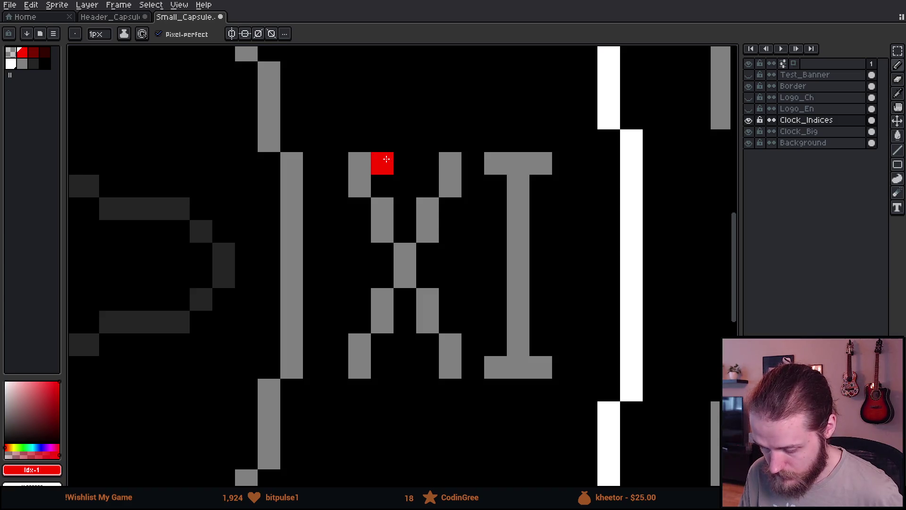
{"action": "mouse_move", "coordinate": [386, 159]}
{"action": "left_mouse_down"}
{"action": "mouse_move", "coordinate": [510, 168]}
{"action": "mouse_move", "coordinate": [496, 365]}
{"action": "mouse_move", "coordinate": [519, 367]}
{"action": "mouse_move", "coordinate": [375, 374]}
{"action": "left_mouse_up"}
{"action": "left_click_drag", "start_coordinate": [451, 344], "coordinate": [451, 179]}
{"action": "left_click_drag", "start_coordinate": [394, 185], "coordinate": [405, 362]}
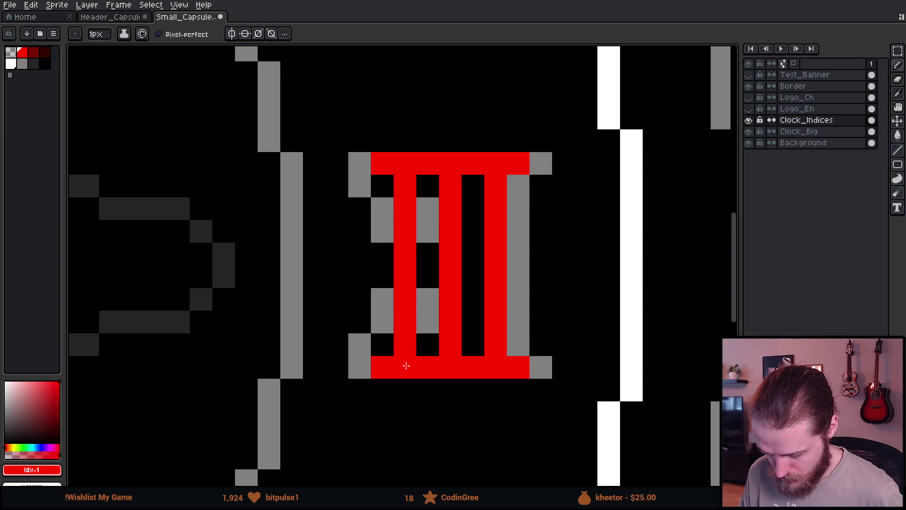
{"action": "scroll", "coordinate": [406, 369], "scroll_direction": "down", "scroll_amount": 3}
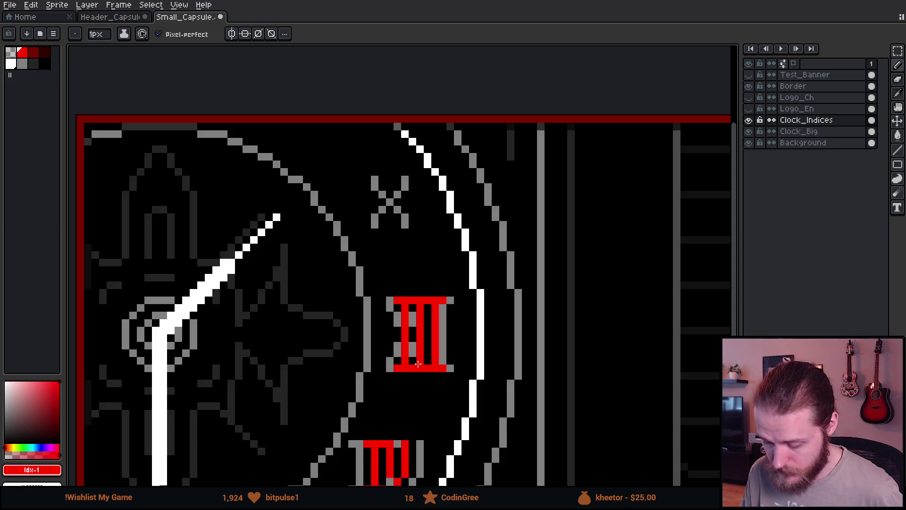
{"action": "scroll", "coordinate": [416, 368], "scroll_direction": "down", "scroll_amount": 2}
{"action": "scroll", "coordinate": [386, 251], "scroll_direction": "up", "scroll_amount": 2}
{"action": "scroll", "coordinate": [386, 252], "scroll_direction": "up", "scroll_amount": 2}
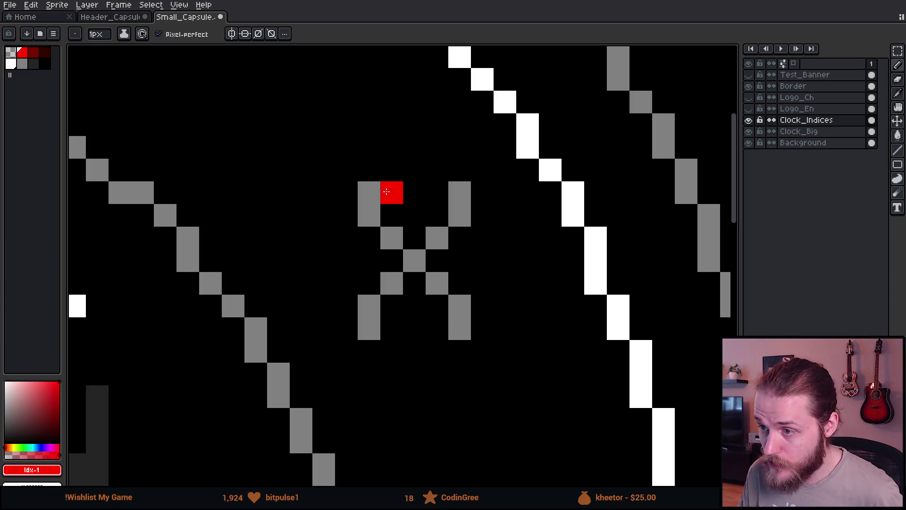
- Turn the small X mark into a red II, then pick the grey numeral colour
{"action": "mouse_move", "coordinate": [386, 191]}
{"action": "left_mouse_down"}
{"action": "mouse_move", "coordinate": [392, 302]}
{"action": "mouse_move", "coordinate": [415, 329]}
{"action": "mouse_move", "coordinate": [437, 306]}
{"action": "mouse_move", "coordinate": [438, 188]}
{"action": "mouse_move", "coordinate": [369, 193]}
{"action": "mouse_move", "coordinate": [457, 194]}
{"action": "mouse_move", "coordinate": [455, 323]}
{"action": "mouse_move", "coordinate": [371, 328]}
{"action": "left_mouse_up"}
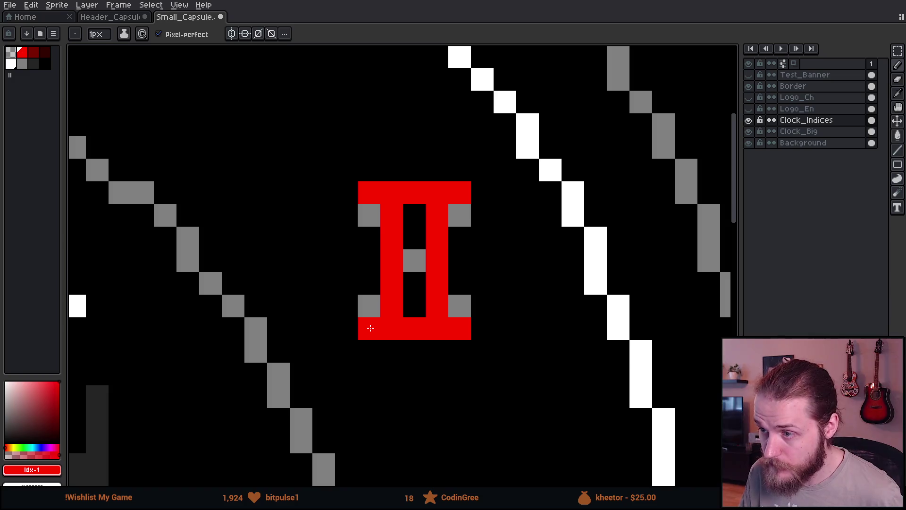
{"action": "scroll", "coordinate": [370, 328], "scroll_direction": "down", "scroll_amount": 8}
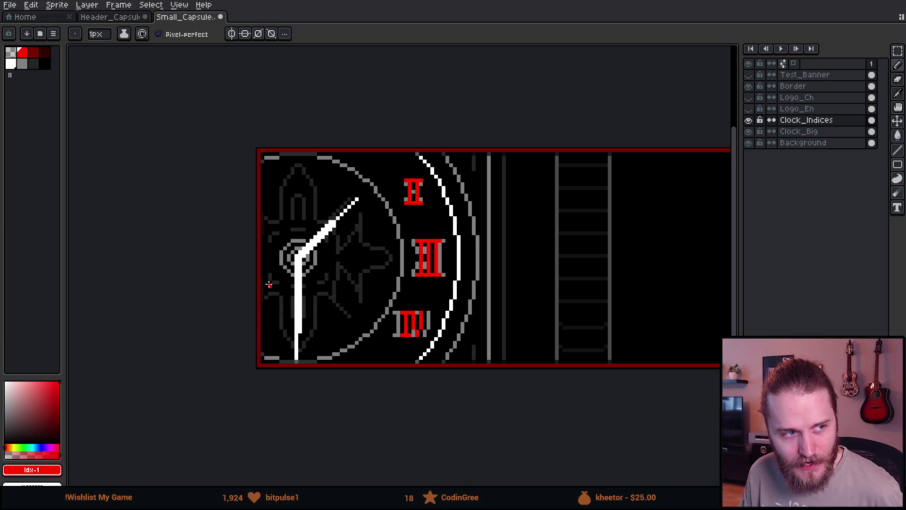
{"action": "scroll", "coordinate": [474, 241], "scroll_direction": "down", "scroll_amount": 1}
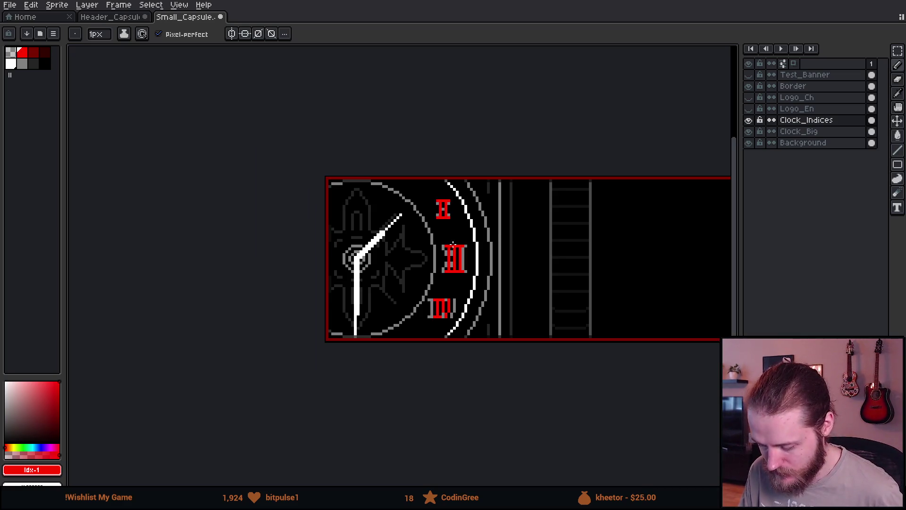
{"action": "scroll", "coordinate": [500, 226], "scroll_direction": "up", "scroll_amount": 1}
{"action": "scroll", "coordinate": [463, 215], "scroll_direction": "up", "scroll_amount": 2}
{"action": "left_click", "coordinate": [456, 183], "text": "alt"}
- Recolour all the red numerals back to grey with a non-contiguous fill
{"action": "key", "text": "g"}
{"action": "left_click", "coordinate": [168, 34]}
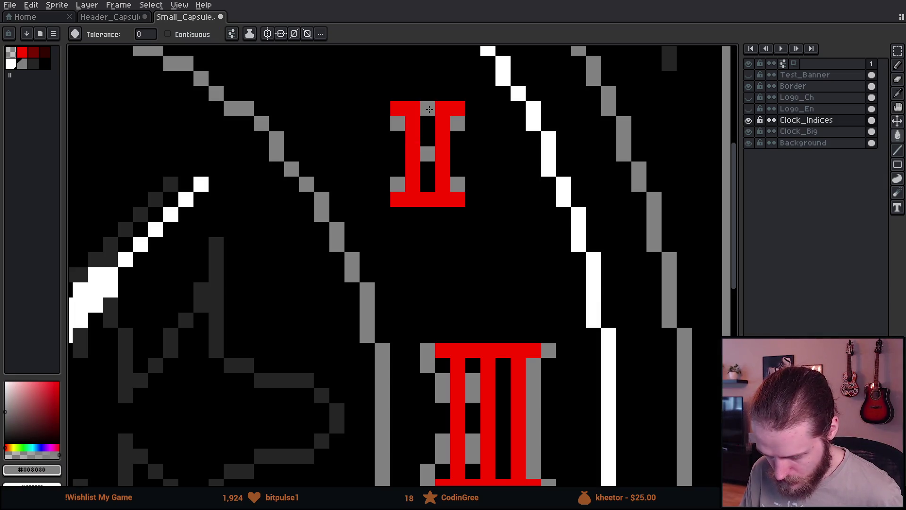
{"action": "left_click", "coordinate": [429, 109]}
- Add a new layer above Clock_Big named Clock_Block
{"action": "left_click", "coordinate": [811, 134]}
{"action": "key", "text": "shift+n"}
{"action": "double_click", "coordinate": [816, 134]}
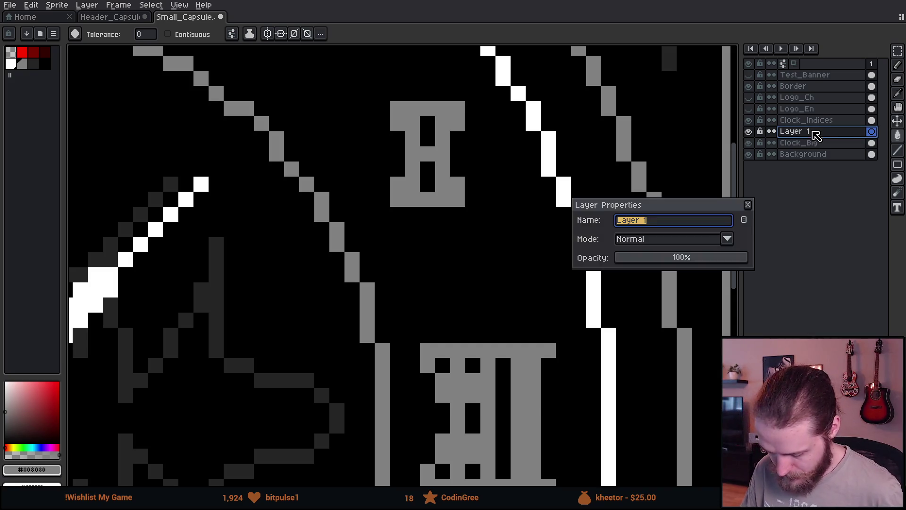
{"action": "type", "text": "Inci"}
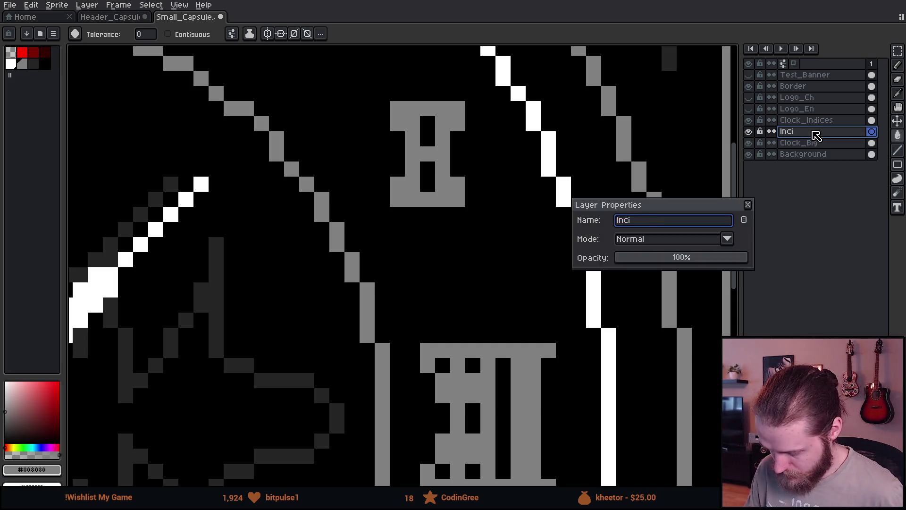
{"action": "type", "text": "Clock_bBlock"}
{"action": "key", "text": "Return"}
- Black out parts of the top and middle numeral blocks to leave II and III
{"action": "left_click", "coordinate": [496, 259], "text": "alt"}
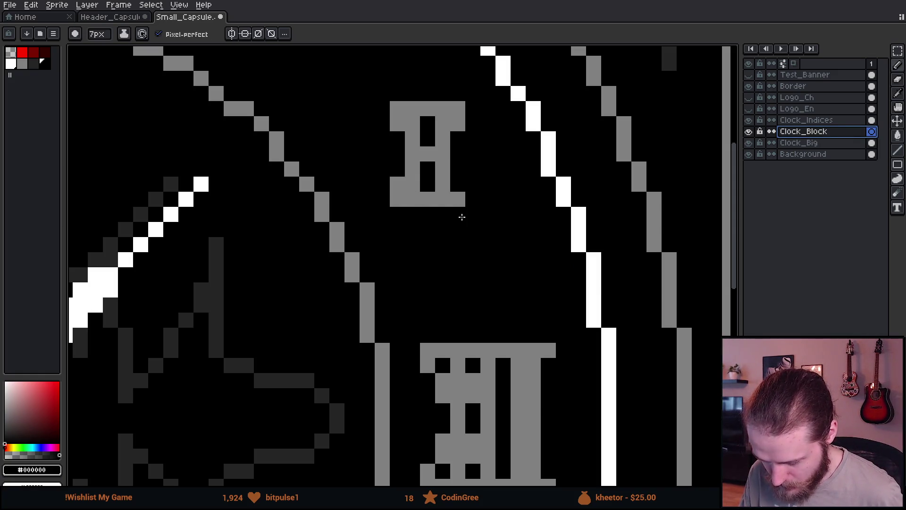
{"action": "left_click_drag", "start_coordinate": [428, 154], "coordinate": [397, 123]}
{"action": "left_click_drag", "start_coordinate": [458, 184], "coordinate": [458, 124]}
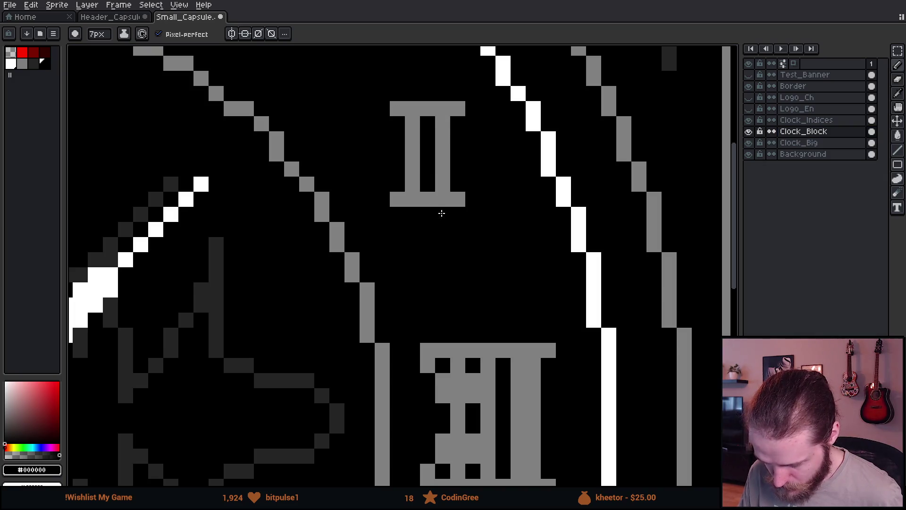
{"action": "scroll", "coordinate": [441, 210], "scroll_direction": "down", "scroll_amount": 4}
{"action": "scroll", "coordinate": [480, 297], "scroll_direction": "up", "scroll_amount": 3}
{"action": "left_click_drag", "start_coordinate": [419, 253], "coordinate": [441, 218]}
{"action": "mouse_move", "coordinate": [407, 282]}
{"action": "left_mouse_down"}
{"action": "mouse_move", "coordinate": [441, 265]}
{"action": "mouse_move", "coordinate": [498, 184]}
{"action": "left_mouse_up"}
{"action": "left_click", "coordinate": [498, 287]}
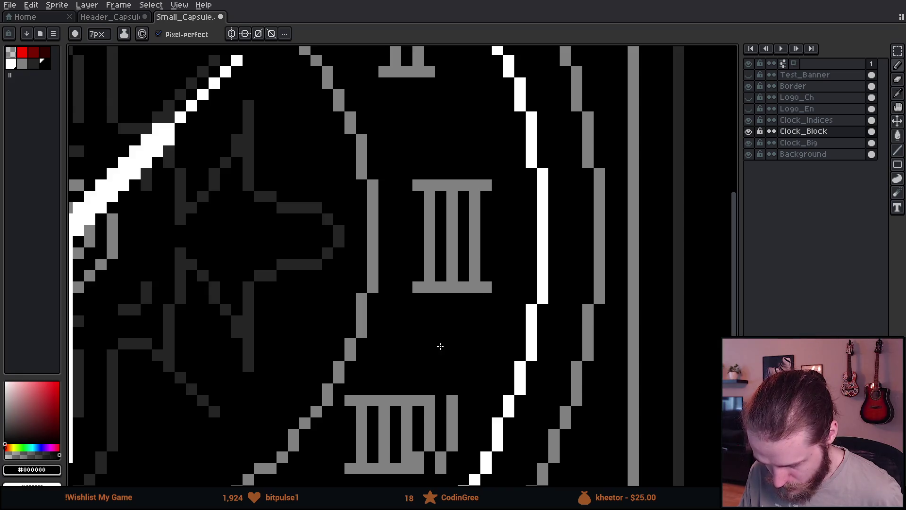
- Black out grey pixels to form IV, then show the English logo layer
{"action": "scroll", "coordinate": [469, 257], "scroll_direction": "down", "scroll_amount": 5}
{"action": "left_click_drag", "start_coordinate": [466, 293], "coordinate": [489, 309]}
{"action": "left_click_drag", "start_coordinate": [534, 236], "coordinate": [523, 302]}
{"action": "left_click", "coordinate": [523, 309]}
{"action": "scroll", "coordinate": [521, 274], "scroll_direction": "down", "scroll_amount": 3}
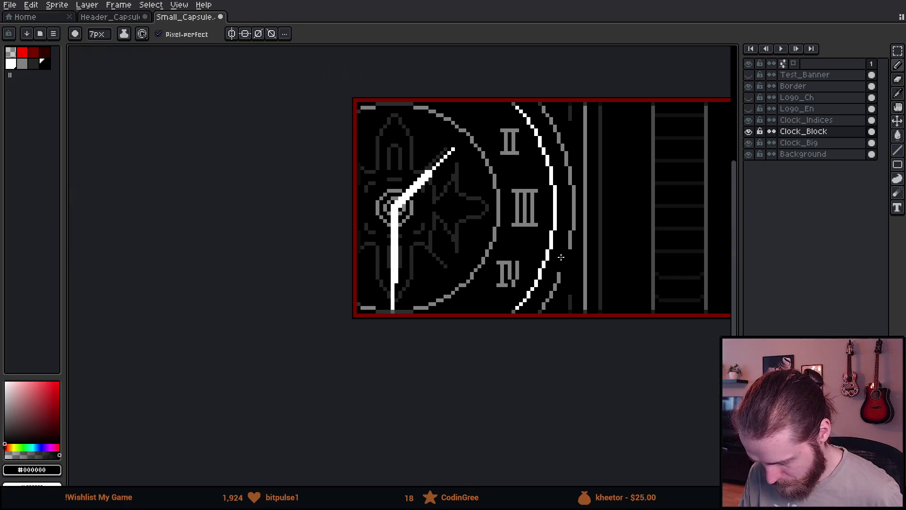
{"action": "left_click_drag", "start_coordinate": [573, 244], "coordinate": [482, 304]}
{"action": "scroll", "coordinate": [466, 320], "scroll_direction": "down", "scroll_amount": 1}
{"action": "scroll", "coordinate": [466, 320], "scroll_direction": "down", "scroll_amount": 3}
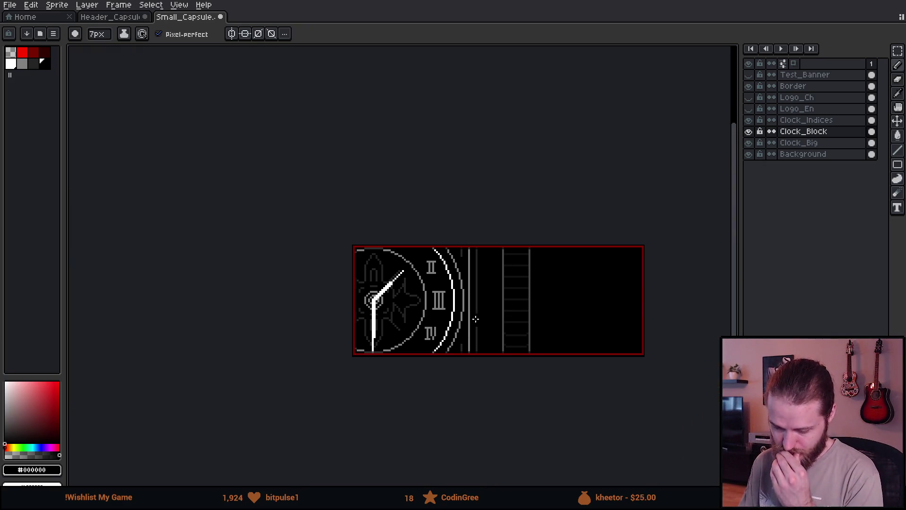
{"action": "scroll", "coordinate": [506, 325], "scroll_direction": "up", "scroll_amount": 4}
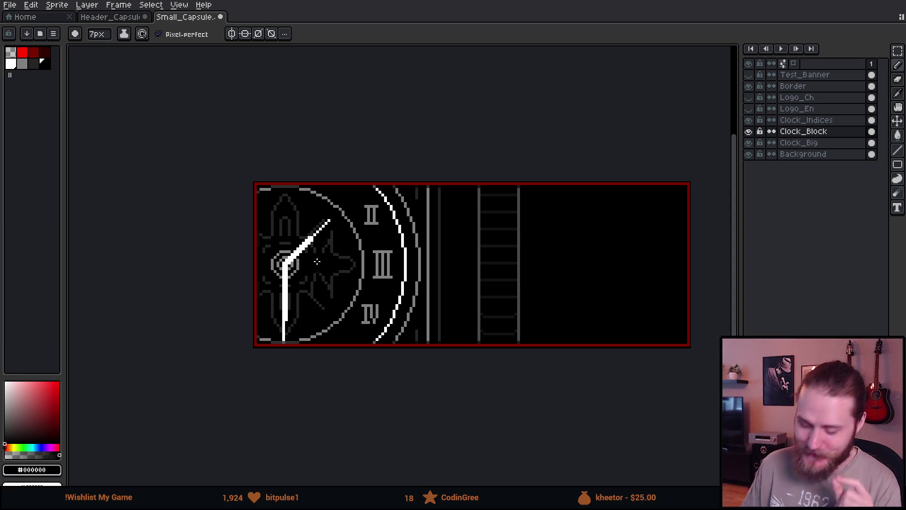
{"action": "left_click", "coordinate": [749, 109]}
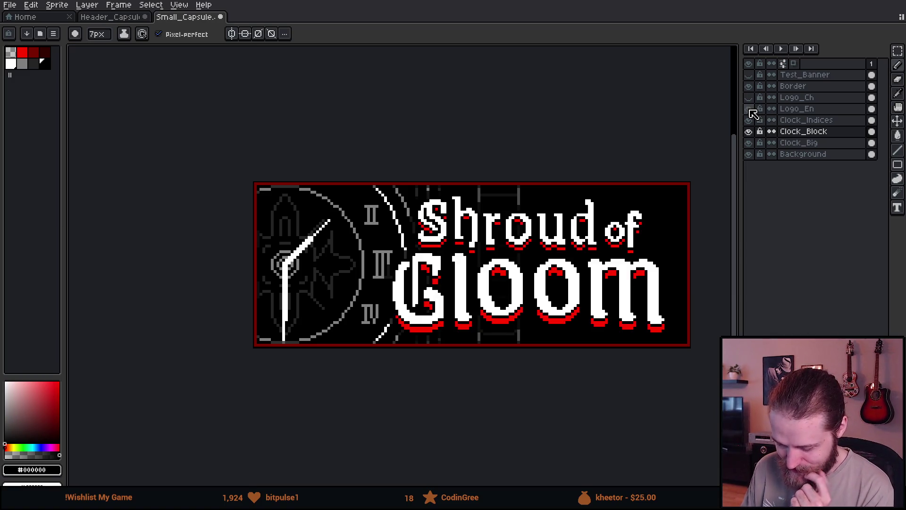
- Toggle the Test_Banner overlay on and off to check it, leaving it hidden
{"action": "scroll", "coordinate": [543, 221], "scroll_direction": "down", "scroll_amount": 2}
{"action": "scroll", "coordinate": [486, 261], "scroll_direction": "down", "scroll_amount": 1}
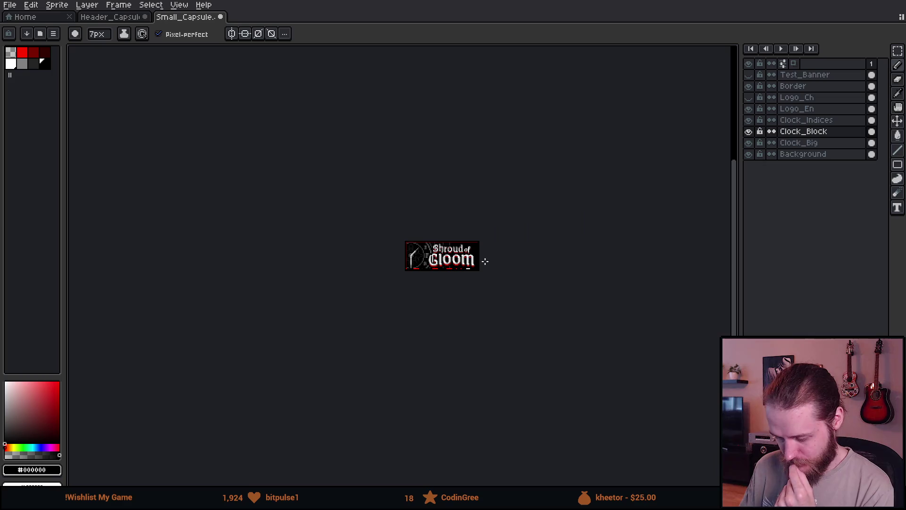
{"action": "scroll", "coordinate": [485, 261], "scroll_direction": "up", "scroll_amount": 1}
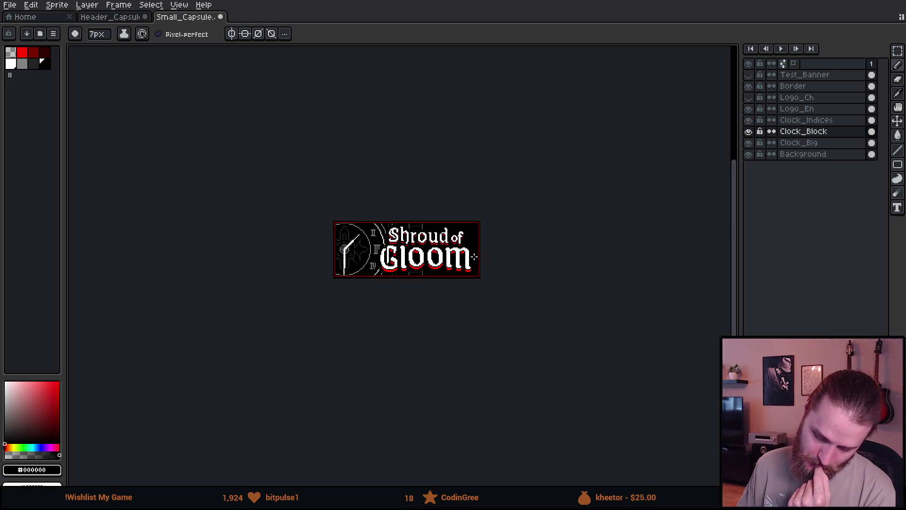
{"action": "left_click", "coordinate": [748, 75]}
{"action": "left_click", "coordinate": [749, 75]}
{"action": "left_click", "coordinate": [748, 75]}
{"action": "scroll", "coordinate": [475, 216], "scroll_direction": "down", "scroll_amount": 2}
{"action": "scroll", "coordinate": [475, 216], "scroll_direction": "up", "scroll_amount": 2}
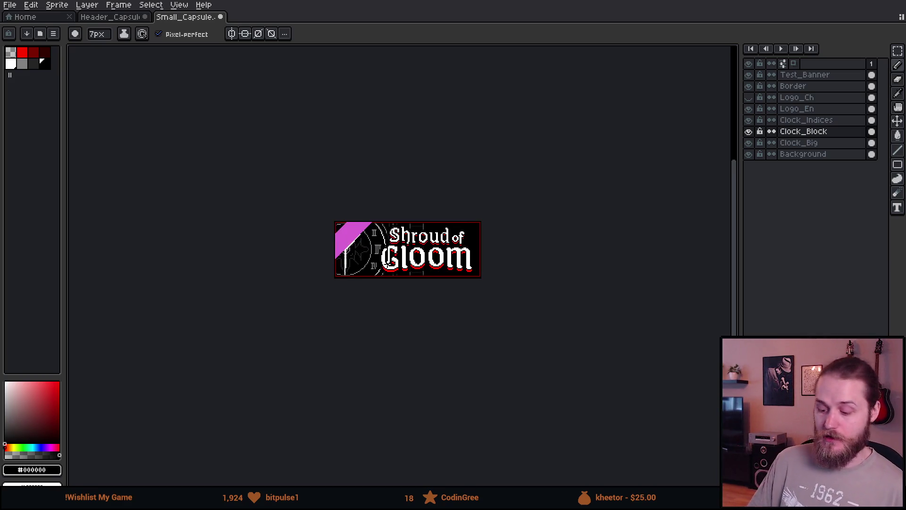
{"action": "scroll", "coordinate": [373, 268], "scroll_direction": "up", "scroll_amount": 3}
{"action": "scroll", "coordinate": [382, 263], "scroll_direction": "down", "scroll_amount": 3}
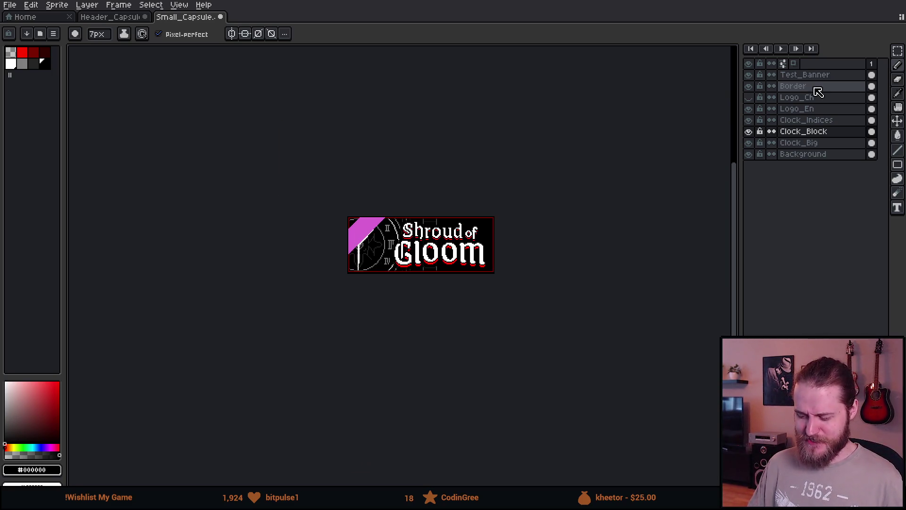
{"action": "left_click", "coordinate": [748, 75]}
- Black out a pixel of the star outline's lower-left line
{"action": "scroll", "coordinate": [342, 274], "scroll_direction": "up", "scroll_amount": 4}
{"action": "scroll", "coordinate": [342, 273], "scroll_direction": "down", "scroll_amount": 3}
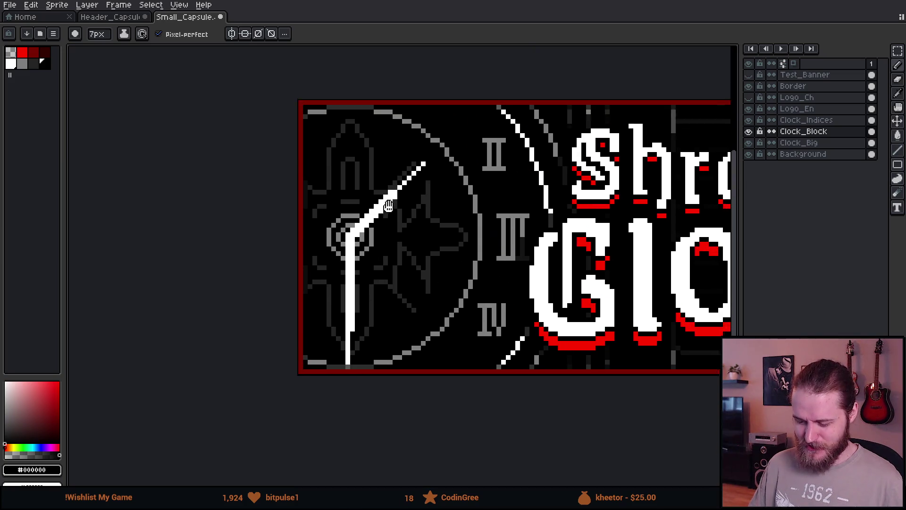
{"action": "scroll", "coordinate": [443, 199], "scroll_direction": "up", "scroll_amount": 4}
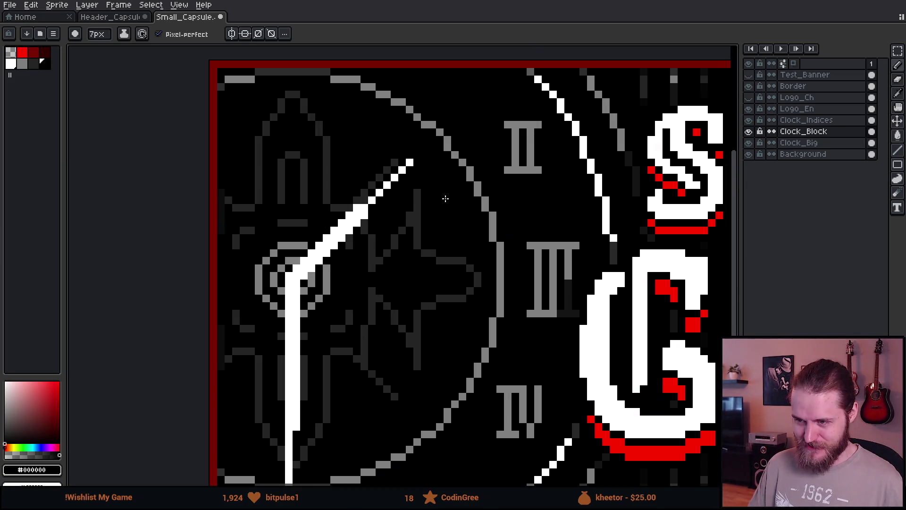
{"action": "scroll", "coordinate": [445, 199], "scroll_direction": "down", "scroll_amount": 1}
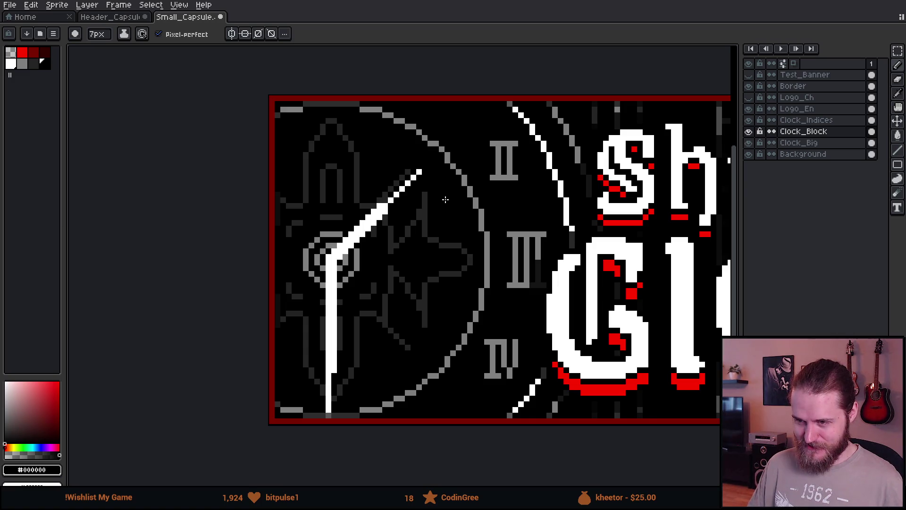
{"action": "left_click", "coordinate": [402, 284]}
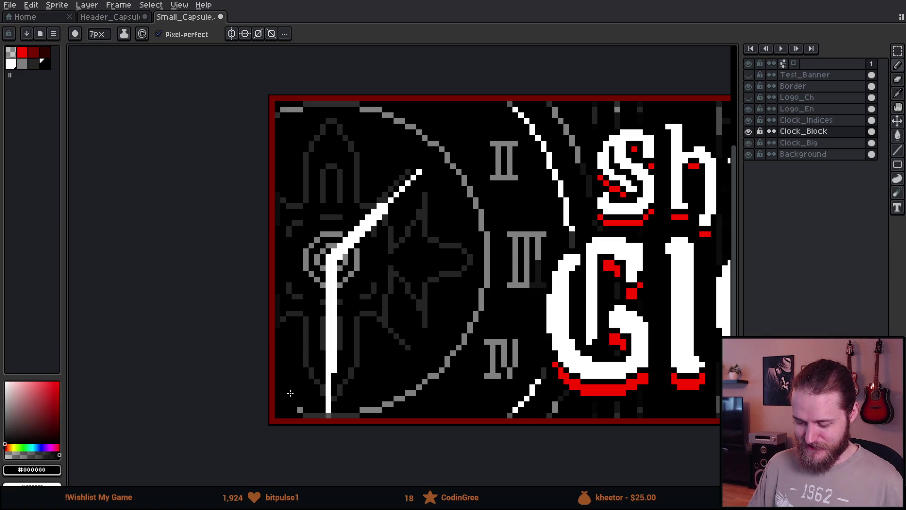
{"action": "scroll", "coordinate": [409, 251], "scroll_direction": "up", "scroll_amount": 1}
- Paint the diagonal clock hand black, starting from its tip
{"action": "key", "text": "i"}
{"action": "key", "text": "b"}
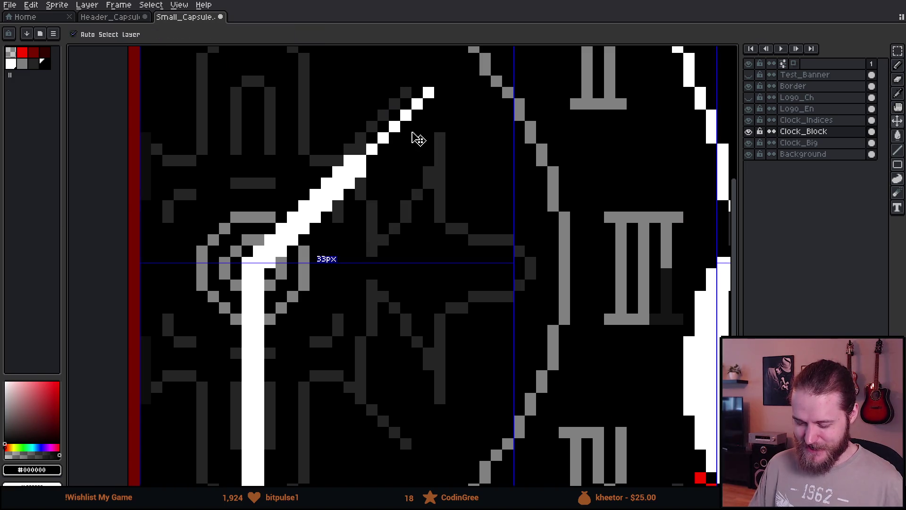
{"action": "left_click_drag", "start_coordinate": [421, 121], "coordinate": [506, 201]}
{"action": "left_click", "coordinate": [517, 173]}
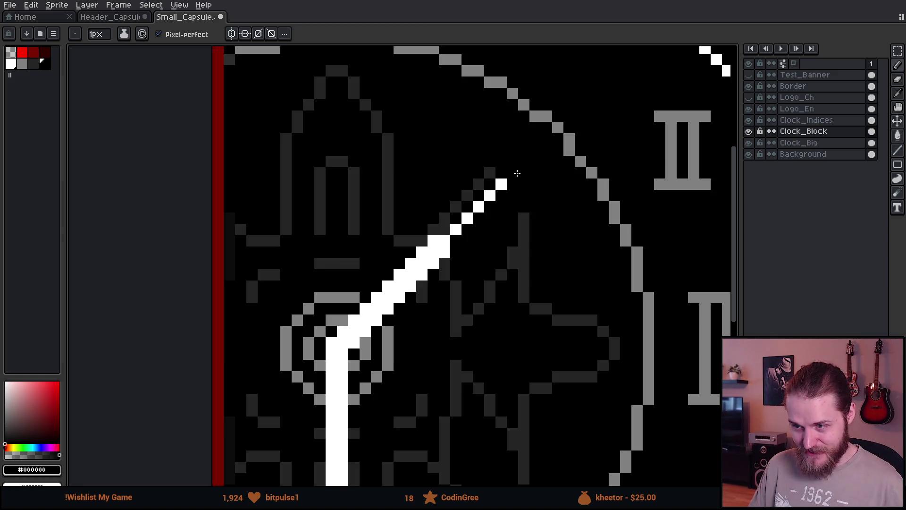
{"action": "scroll", "coordinate": [368, 354], "scroll_direction": "up", "scroll_amount": 1}
{"action": "key", "text": "i"}
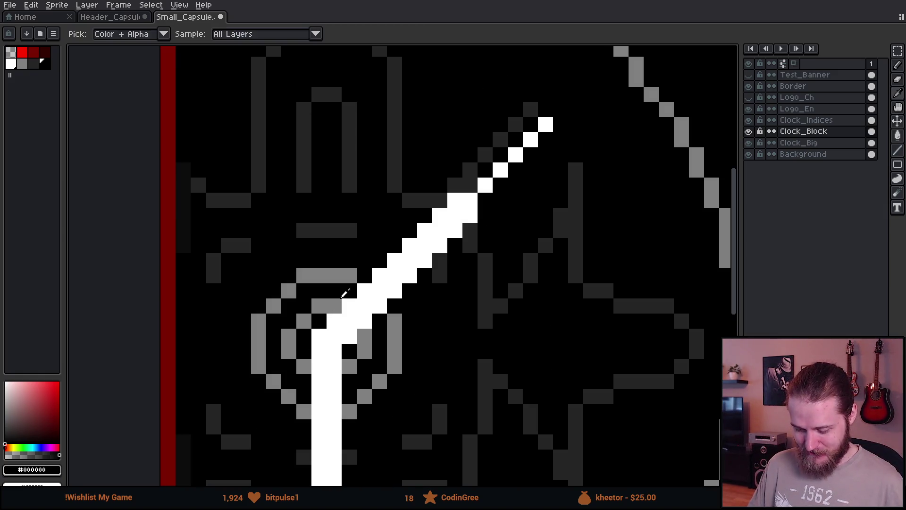
{"action": "key", "text": "b"}
{"action": "mouse_move", "coordinate": [329, 319]}
{"action": "left_mouse_down"}
{"action": "mouse_move", "coordinate": [333, 335]}
{"action": "mouse_move", "coordinate": [349, 337]}
{"action": "mouse_move", "coordinate": [394, 268]}
{"action": "mouse_move", "coordinate": [417, 287]}
{"action": "mouse_move", "coordinate": [412, 245]}
{"action": "mouse_move", "coordinate": [421, 228]}
{"action": "mouse_move", "coordinate": [437, 237]}
{"action": "mouse_move", "coordinate": [454, 198]}
{"action": "mouse_move", "coordinate": [466, 199]}
{"action": "mouse_move", "coordinate": [435, 250]}
{"action": "mouse_move", "coordinate": [514, 176]}
{"action": "left_mouse_up"}
- Restore the grey star-outline pixels under the hand and black out its lower part
{"action": "key", "text": "i"}
{"action": "left_click", "coordinate": [369, 330]}
{"action": "key", "text": "b"}
{"action": "left_click", "coordinate": [352, 323]}
{"action": "left_click", "coordinate": [351, 316], "text": "alt"}
{"action": "left_click", "coordinate": [364, 307]}
{"action": "left_click", "coordinate": [364, 292]}
{"action": "left_click", "coordinate": [351, 279], "text": "alt"}
{"action": "left_click", "coordinate": [392, 305], "text": "alt"}
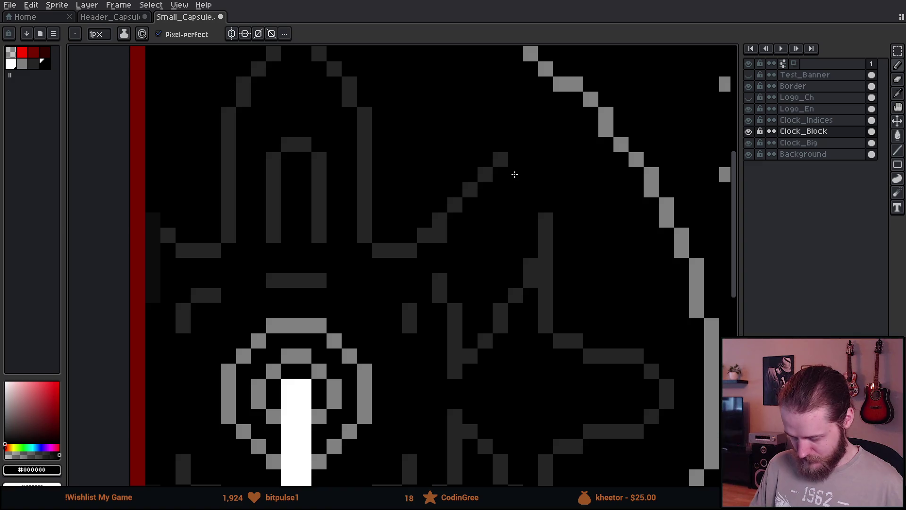
- On the Clock_Indices layer, pick white from the existing clock needle
{"action": "left_click", "coordinate": [838, 124]}
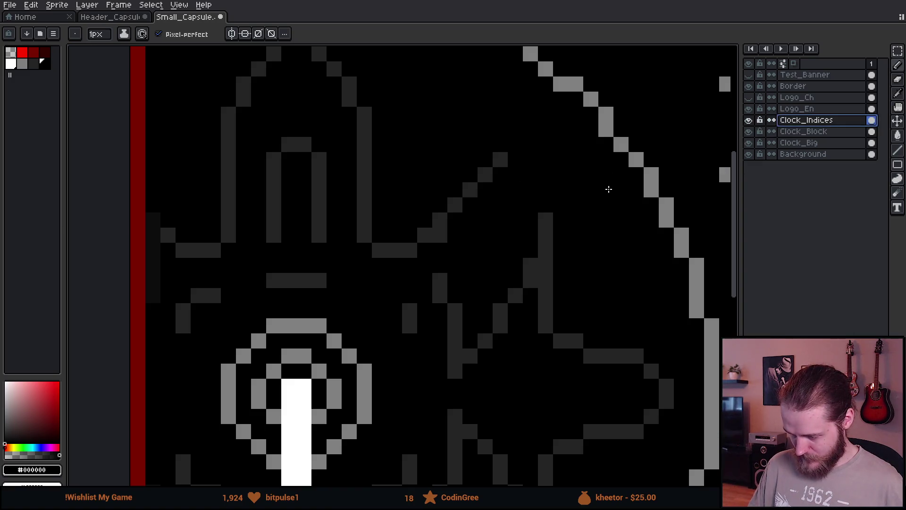
{"action": "key", "text": "i"}
{"action": "left_click", "coordinate": [505, 156]}
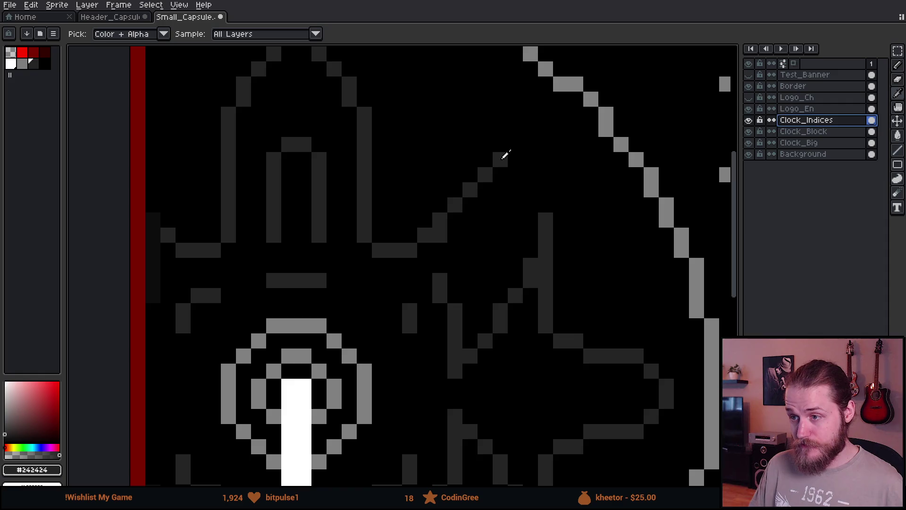
{"action": "key", "text": "b"}
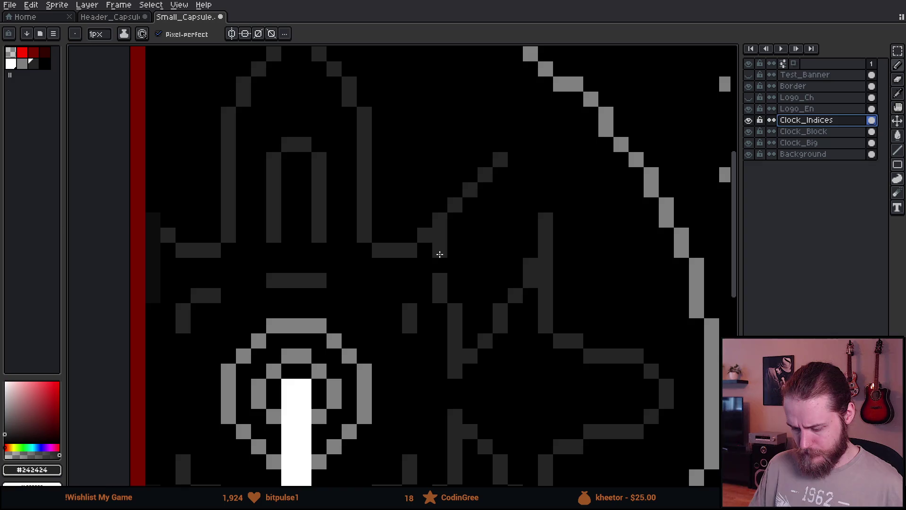
{"action": "scroll", "coordinate": [493, 333], "scroll_direction": "down", "scroll_amount": 5}
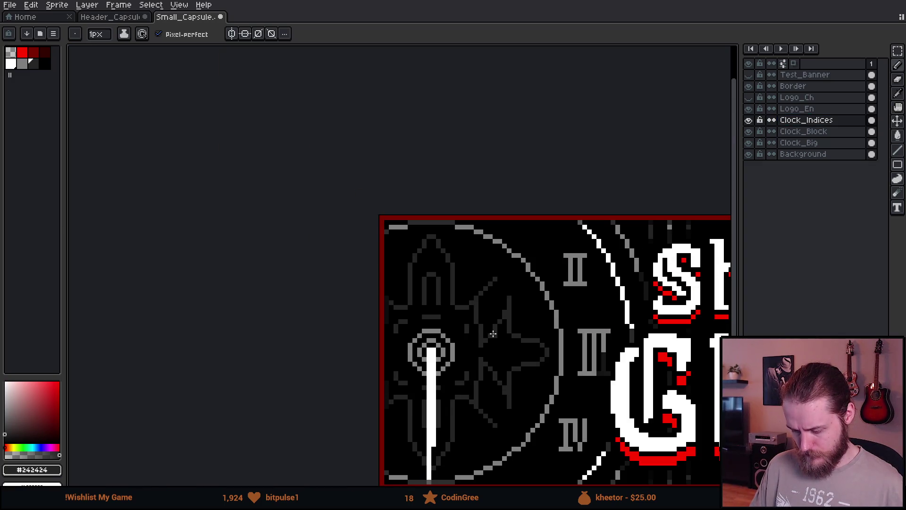
{"action": "scroll", "coordinate": [471, 383], "scroll_direction": "up", "scroll_amount": 5}
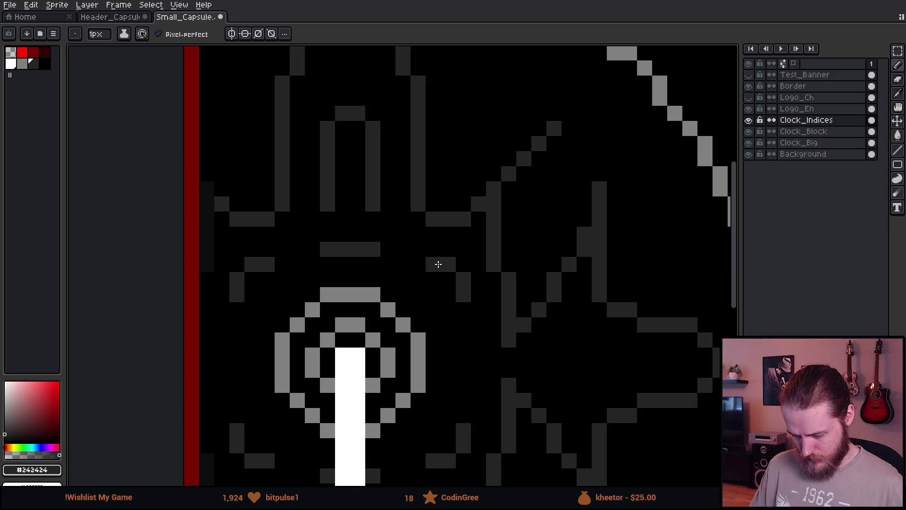
{"action": "scroll", "coordinate": [459, 295], "scroll_direction": "down", "scroll_amount": 3}
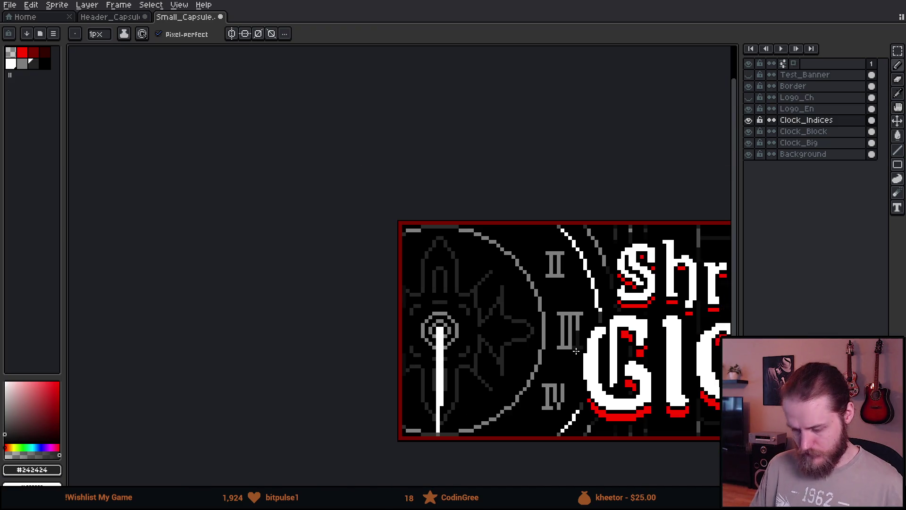
{"action": "left_click_drag", "start_coordinate": [576, 351], "coordinate": [487, 326]}
{"action": "scroll", "coordinate": [307, 178], "scroll_direction": "up", "scroll_amount": 4}
{"action": "left_click", "coordinate": [307, 178], "text": "alt"}
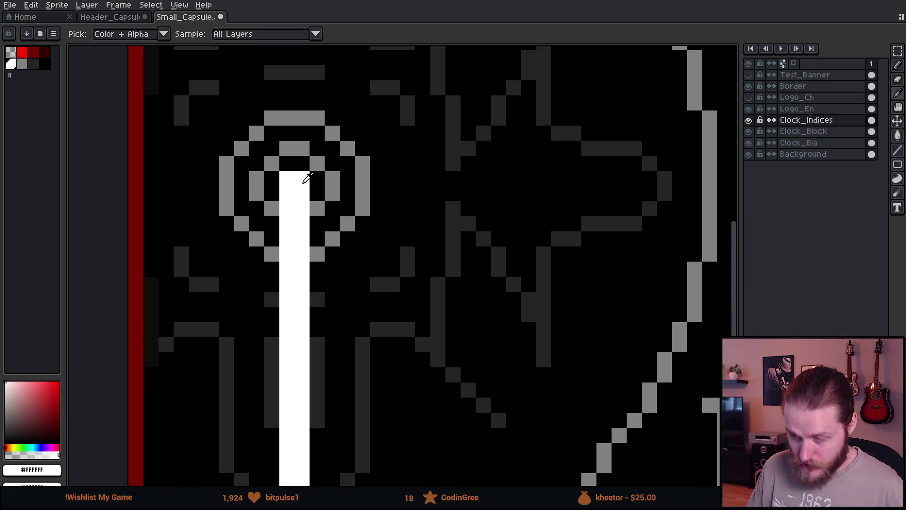
{"action": "scroll", "coordinate": [282, 265], "scroll_direction": "down", "scroll_amount": 2}
- Draw a two-row horizontal white hand toward III and show the test banner
{"action": "left_click_drag", "start_coordinate": [281, 263], "coordinate": [405, 257]}
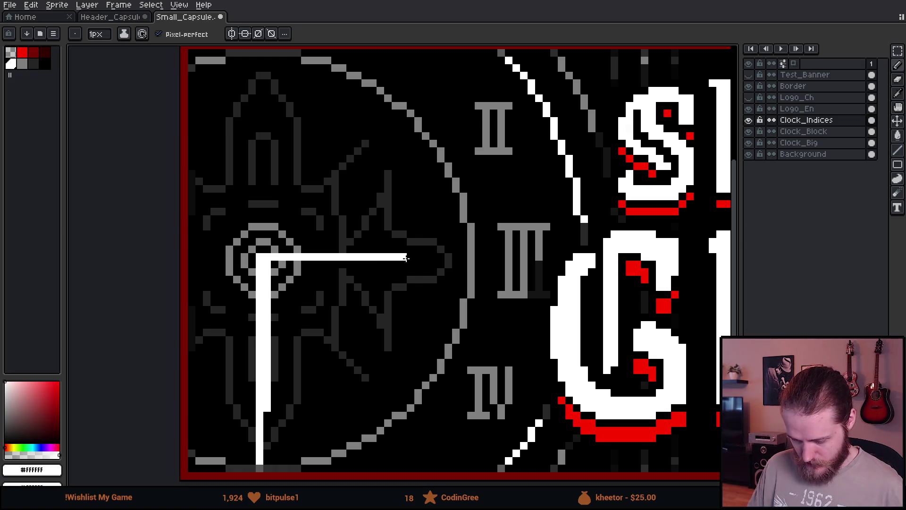
{"action": "left_click_drag", "start_coordinate": [351, 265], "coordinate": [269, 265]}
{"action": "scroll", "coordinate": [359, 318], "scroll_direction": "down", "scroll_amount": 1}
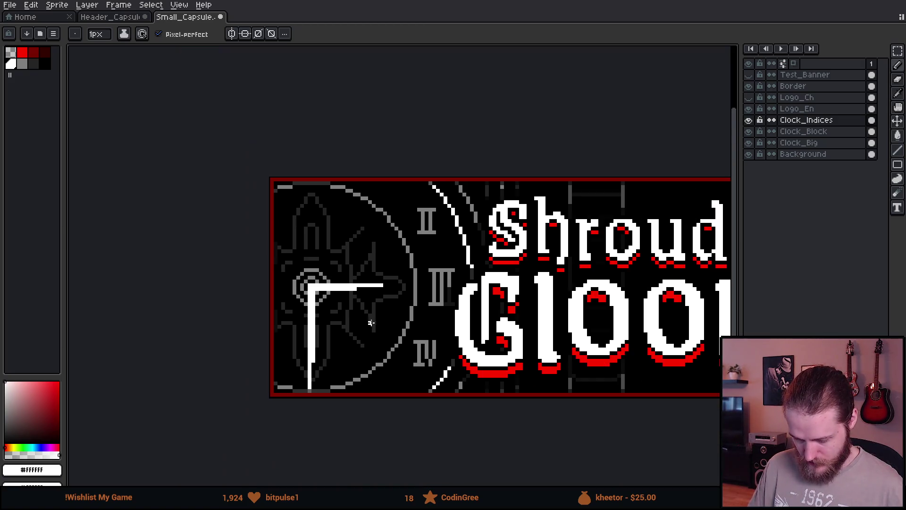
{"action": "scroll", "coordinate": [371, 323], "scroll_direction": "down", "scroll_amount": 2}
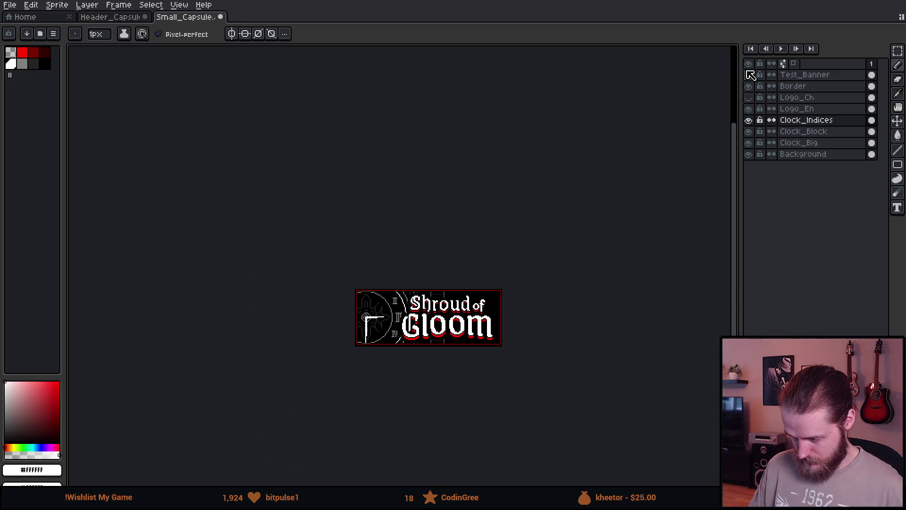
{"action": "scroll", "coordinate": [527, 294], "scroll_direction": "down", "scroll_amount": 1}
{"action": "scroll", "coordinate": [527, 293], "scroll_direction": "up", "scroll_amount": 1}
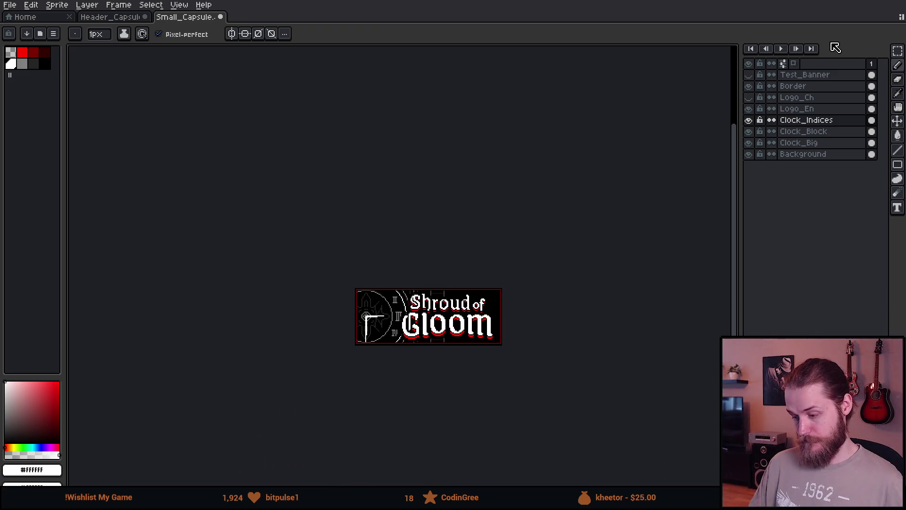
{"action": "left_click", "coordinate": [750, 75]}
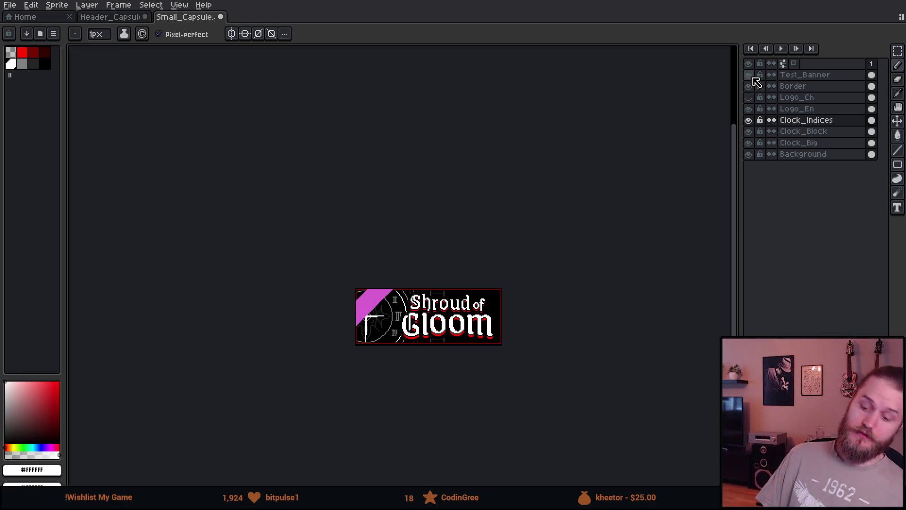
{"action": "scroll", "coordinate": [418, 328], "scroll_direction": "down", "scroll_amount": 1}
{"action": "scroll", "coordinate": [417, 327], "scroll_direction": "up", "scroll_amount": 1}
{"action": "scroll", "coordinate": [374, 352], "scroll_direction": "up", "scroll_amount": 1}
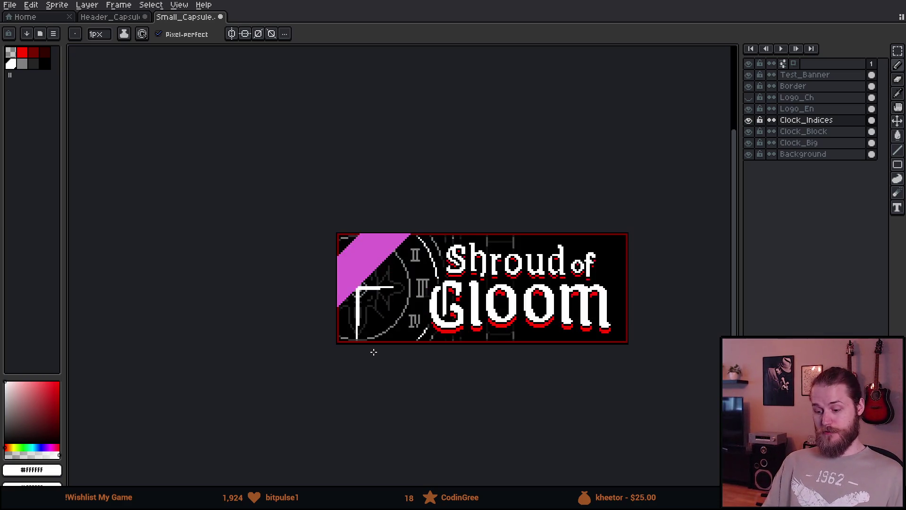
{"action": "scroll", "coordinate": [557, 277], "scroll_direction": "up", "scroll_amount": 1}
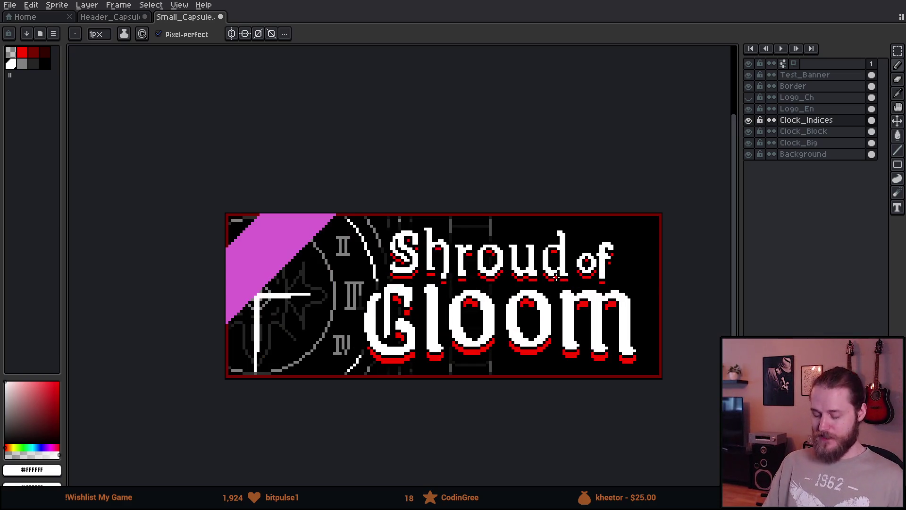
{"action": "left_click", "coordinate": [749, 75]}
{"action": "scroll", "coordinate": [480, 257], "scroll_direction": "down", "scroll_amount": 4}
{"action": "scroll", "coordinate": [480, 256], "scroll_direction": "up", "scroll_amount": 2}
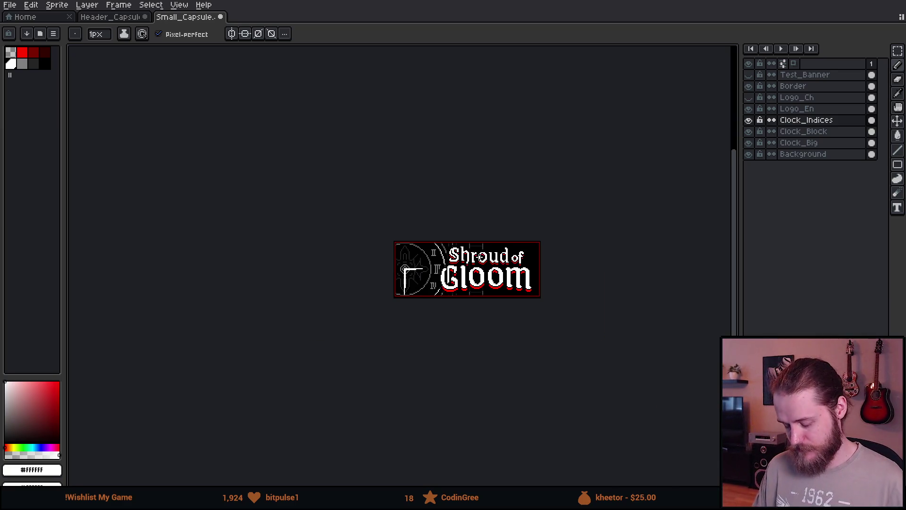
{"action": "scroll", "coordinate": [467, 268], "scroll_direction": "up", "scroll_amount": 1}
{"action": "scroll", "coordinate": [463, 276], "scroll_direction": "down", "scroll_amount": 1}
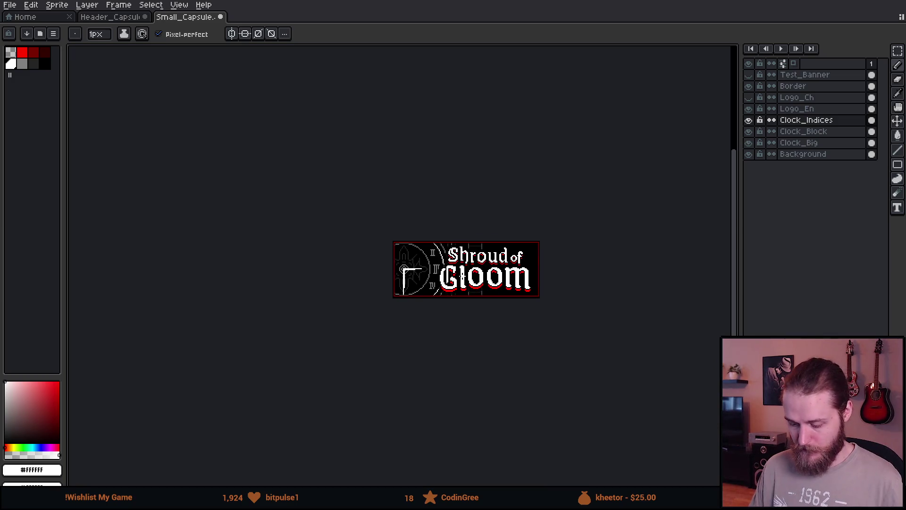
{"action": "scroll", "coordinate": [462, 276], "scroll_direction": "up", "scroll_amount": 1}
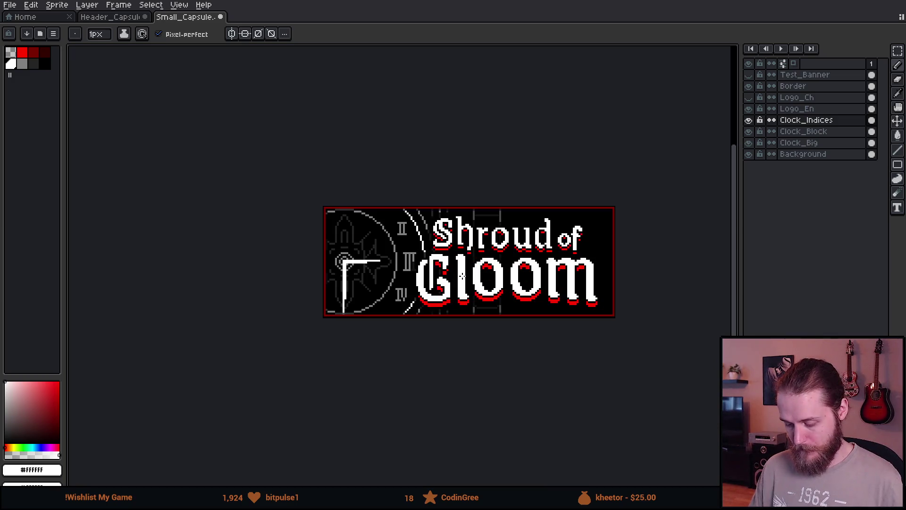
{"action": "left_click", "coordinate": [749, 75]}
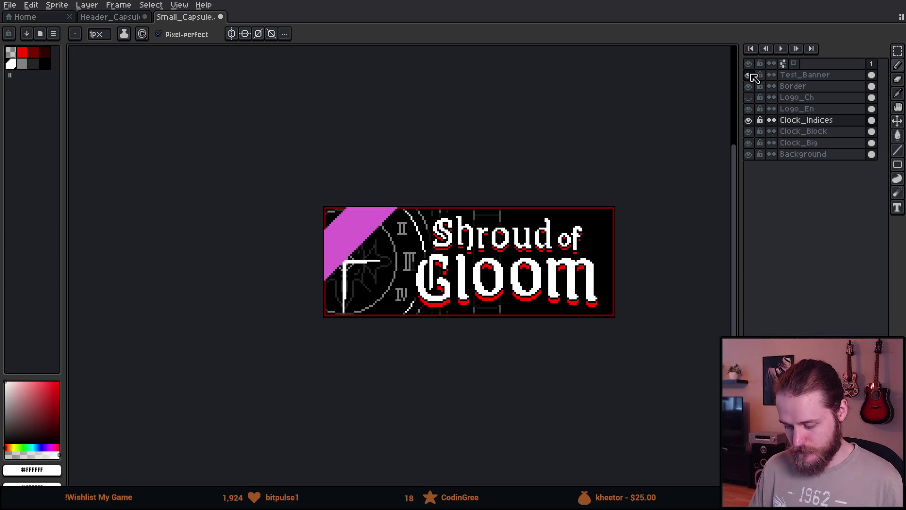
{"action": "key", "text": "alt+Down"}
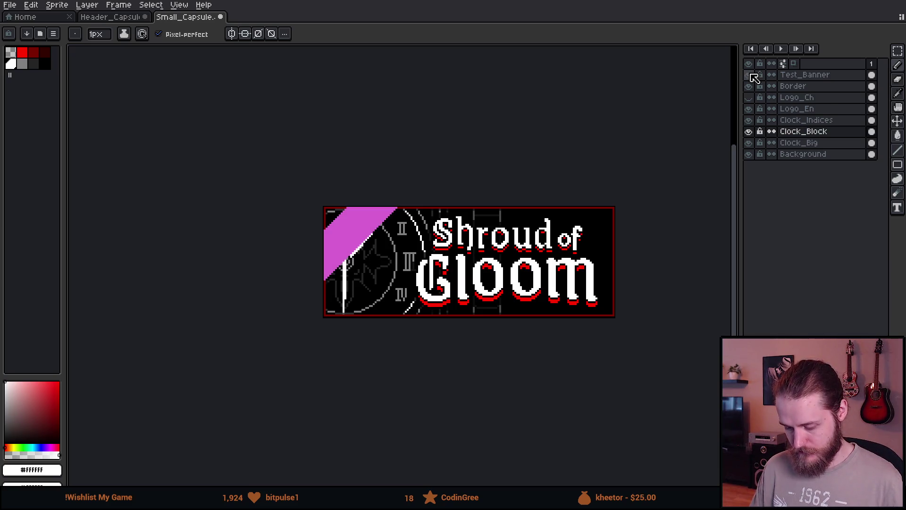
{"action": "scroll", "coordinate": [494, 303], "scroll_direction": "down", "scroll_amount": 2}
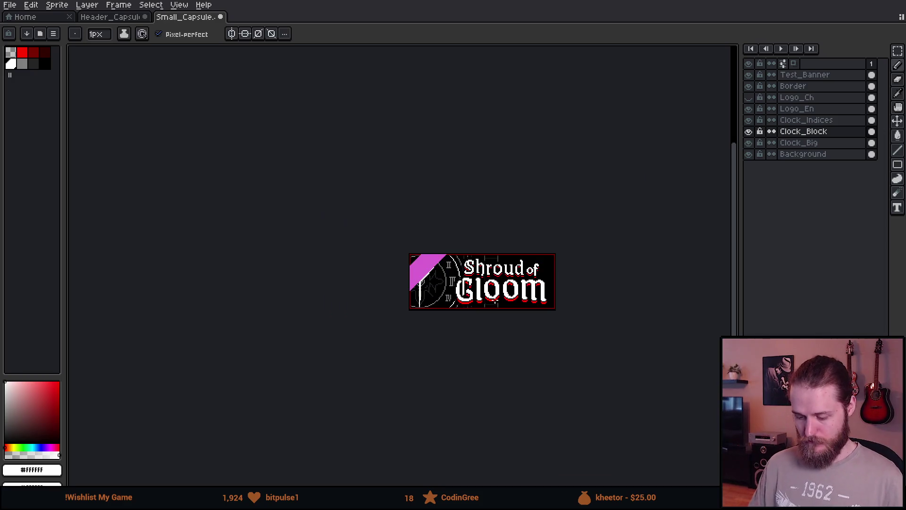
{"action": "left_click", "coordinate": [749, 76]}
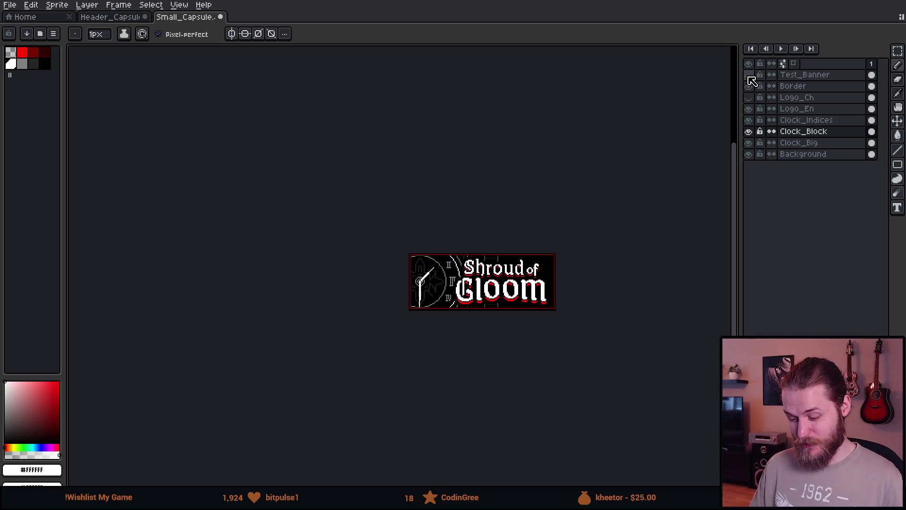
{"action": "left_click", "coordinate": [749, 75]}
{"action": "key", "text": "v"}
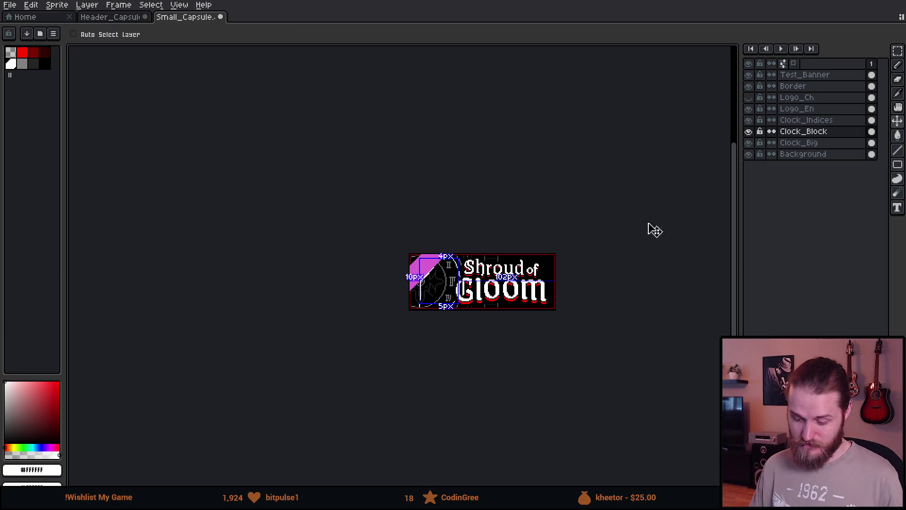
{"action": "key", "text": "ctrl"}
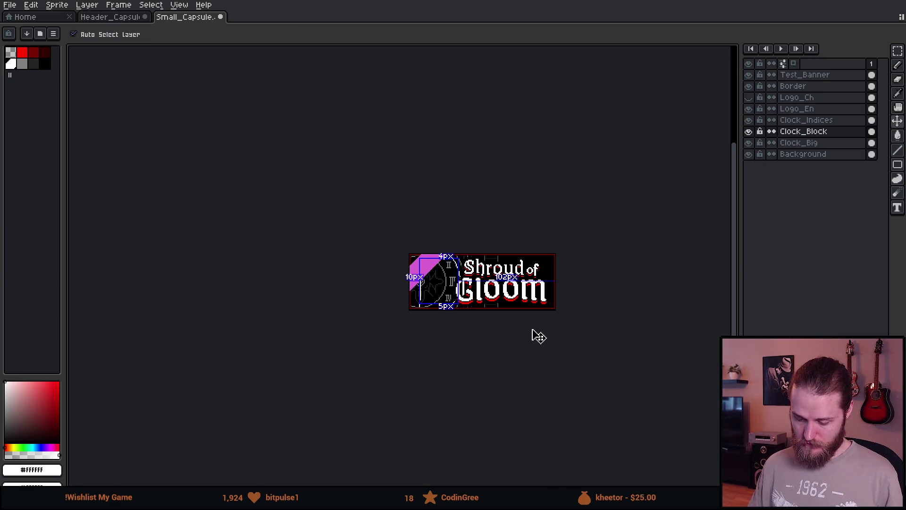
{"action": "key", "text": "alt+Up"}
{"action": "key", "text": "b"}
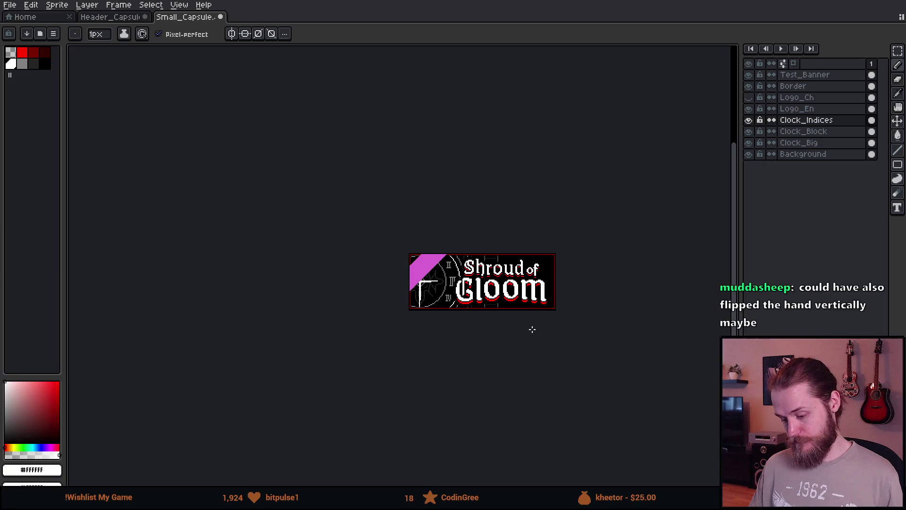
{"action": "scroll", "coordinate": [533, 329], "scroll_direction": "up", "scroll_amount": 1}
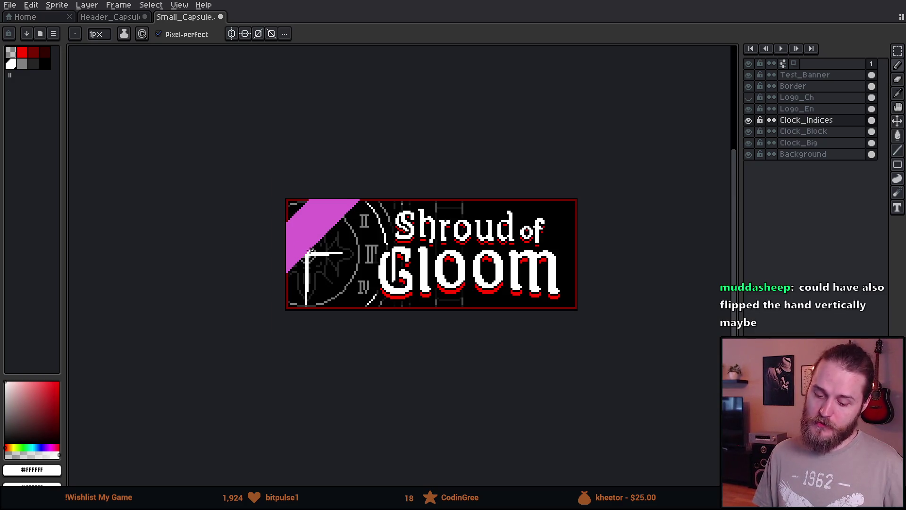
{"action": "scroll", "coordinate": [311, 251], "scroll_direction": "up", "scroll_amount": 3}
- Draw a diagonal clock hand, undo it, then redo through history to compare versions
{"action": "mouse_move", "coordinate": [309, 273]}
{"action": "left_mouse_down"}
{"action": "mouse_move", "coordinate": [389, 328]}
{"action": "mouse_move", "coordinate": [325, 275]}
{"action": "left_mouse_up"}
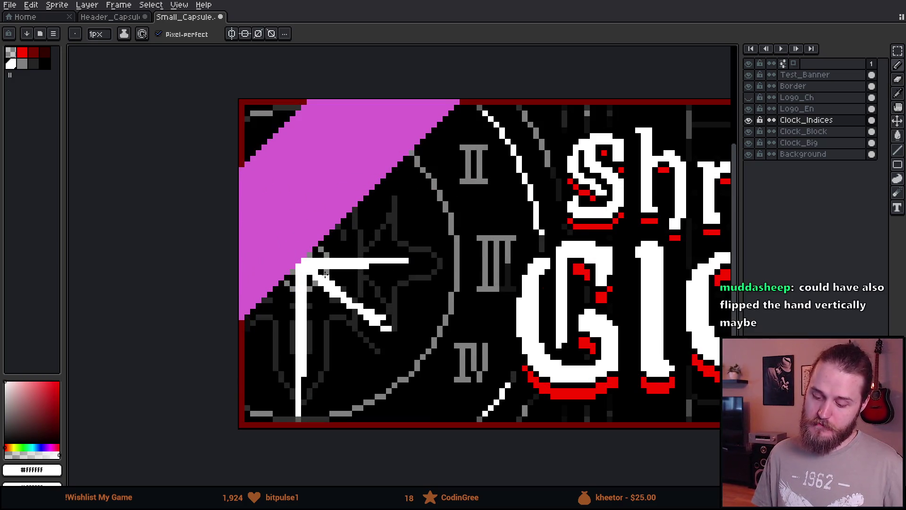
{"action": "scroll", "coordinate": [531, 355], "scroll_direction": "down", "scroll_amount": 5}
{"action": "left_click_drag", "start_coordinate": [570, 319], "coordinate": [428, 211]}
{"action": "scroll", "coordinate": [427, 210], "scroll_direction": "up", "scroll_amount": 4}
{"action": "key", "text": "ctrl+z"}
{"action": "key", "text": "ctrl+z"}
{"action": "key", "text": "ctrl+z"}
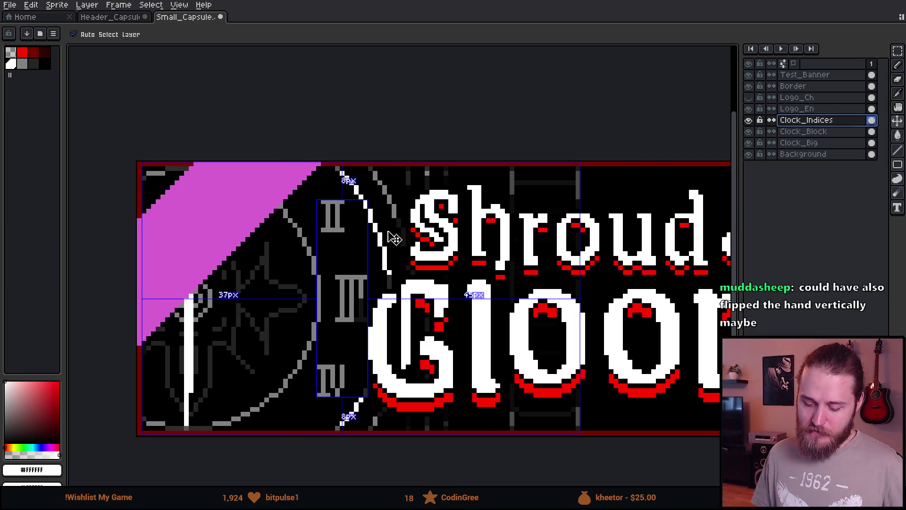
{"action": "key", "text": "alt+Down"}
{"action": "key", "text": "ctrl+y"}
{"action": "key", "text": "ctrl+y"}
{"action": "key", "text": "ctrl+y"}
{"action": "key", "text": "ctrl+y"}
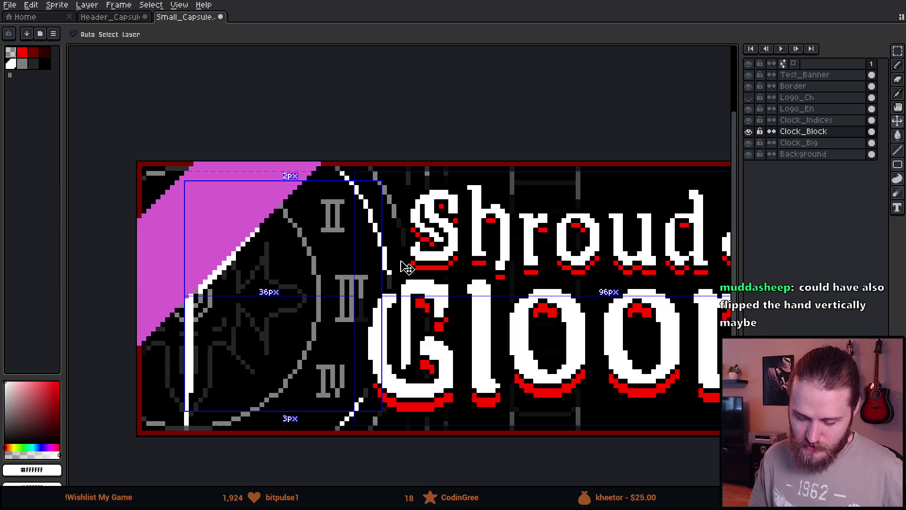
{"action": "key", "text": "ctrl+y"}
{"action": "key", "text": "ctrl+y"}
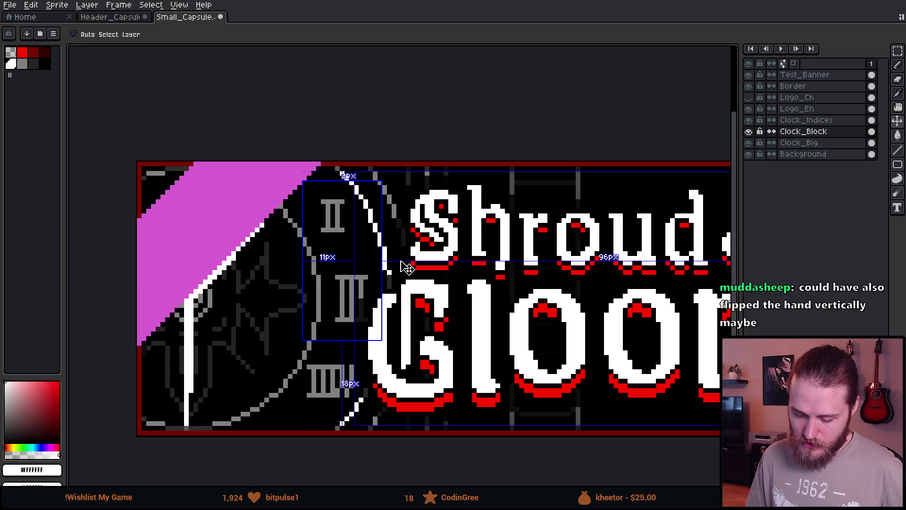
{"action": "key", "text": "ctrl+y"}
{"action": "key", "text": "ctrl+y"}
{"action": "key", "text": "ctrl+y"}
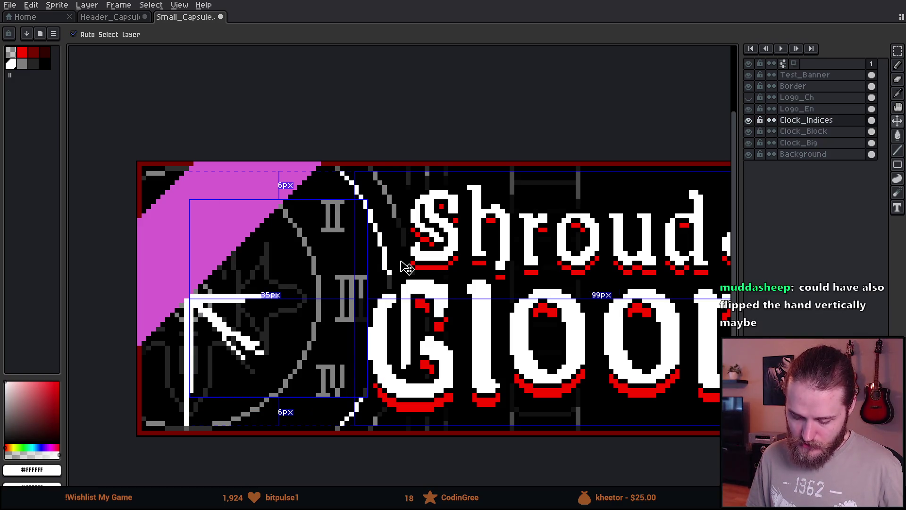
{"action": "key", "text": "ctrl+y"}
{"action": "key", "text": "b"}
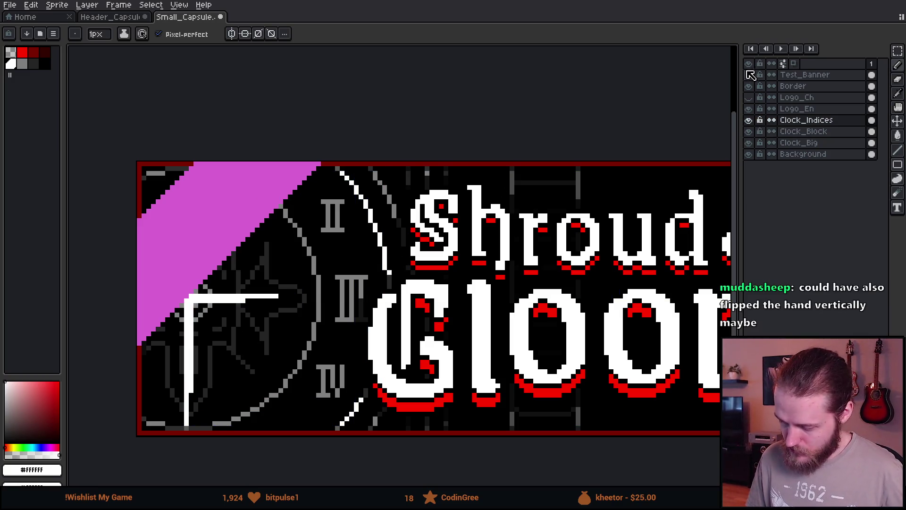
- Hide Test_Banner and Clock_Indices, and show the alternate clock on Clock_Block
{"action": "left_click", "coordinate": [749, 75]}
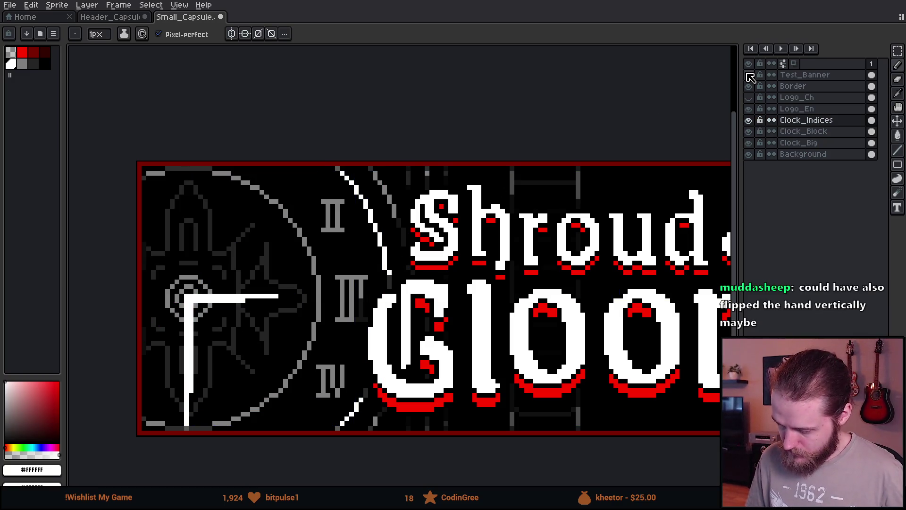
{"action": "left_click", "coordinate": [750, 121]}
{"action": "left_click", "coordinate": [749, 120]}
{"action": "left_click", "coordinate": [749, 121]}
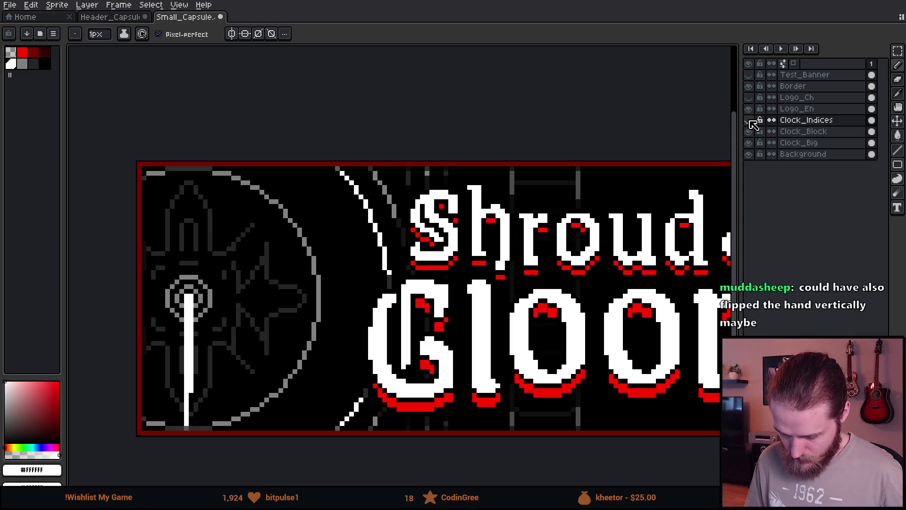
{"action": "left_click", "coordinate": [750, 122]}
{"action": "left_click", "coordinate": [749, 121]}
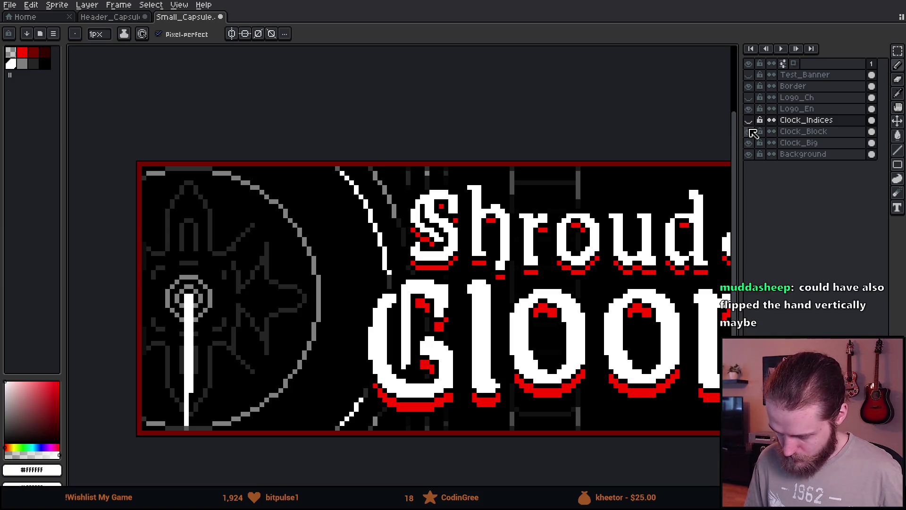
{"action": "left_click", "coordinate": [750, 131]}
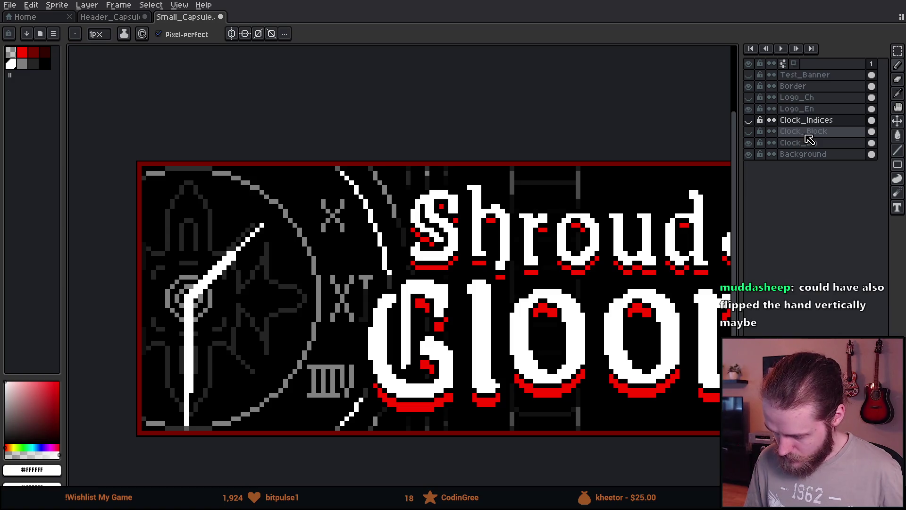
- Add a new empty Layer 1 above the Clock_Big layer
{"action": "left_click", "coordinate": [797, 143]}
{"action": "key", "text": "shift+n"}
{"action": "scroll", "coordinate": [252, 286], "scroll_direction": "up", "scroll_amount": 3}
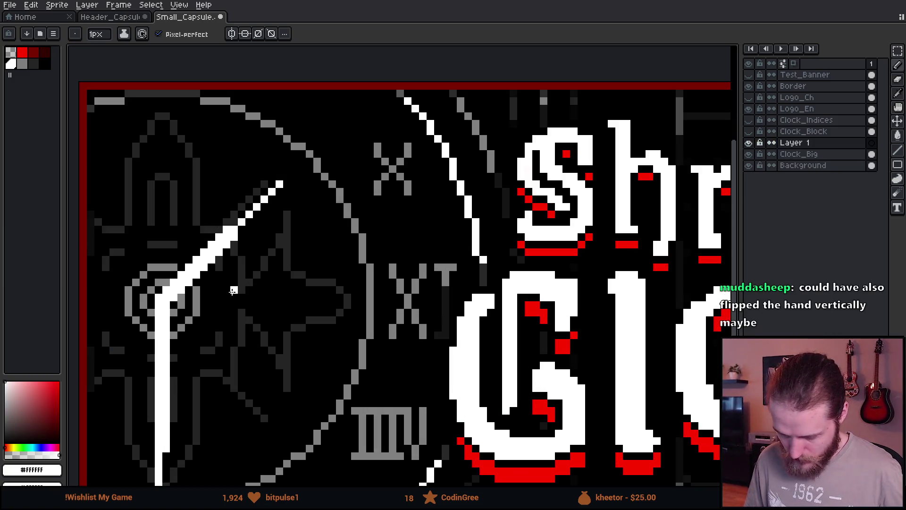
- Lasso the diagonal clock hand on Clock_Big and rotate it -90° to point down-right
{"action": "key", "text": "q"}
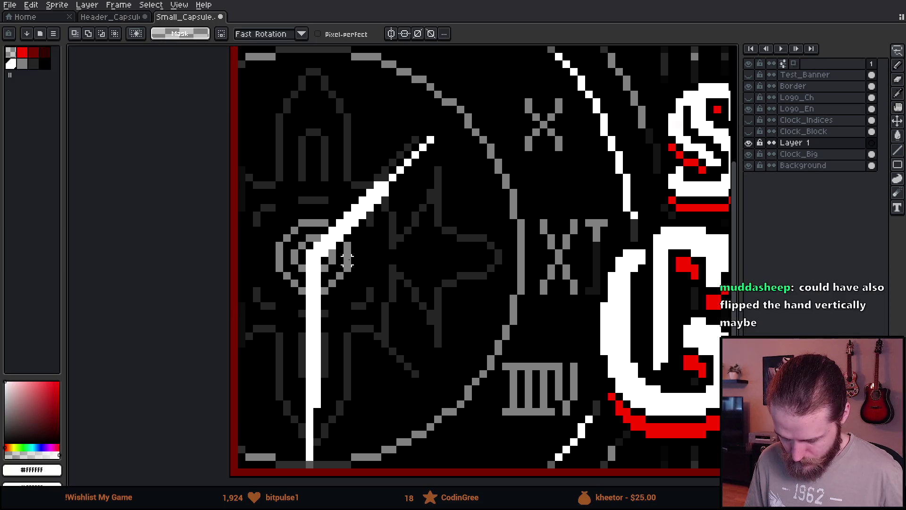
{"action": "mouse_move", "coordinate": [338, 260]}
{"action": "left_mouse_down"}
{"action": "mouse_move", "coordinate": [313, 243]}
{"action": "mouse_move", "coordinate": [294, 202]}
{"action": "mouse_move", "coordinate": [409, 123]}
{"action": "mouse_move", "coordinate": [462, 196]}
{"action": "mouse_move", "coordinate": [342, 272]}
{"action": "mouse_move", "coordinate": [345, 255]}
{"action": "mouse_move", "coordinate": [367, 239]}
{"action": "mouse_move", "coordinate": [276, 222]}
{"action": "mouse_move", "coordinate": [283, 211]}
{"action": "left_mouse_up"}
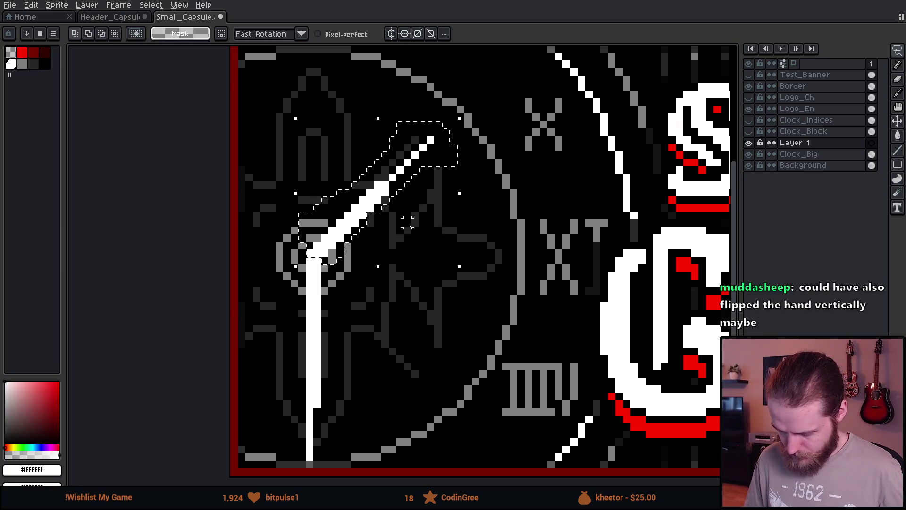
{"action": "left_click", "coordinate": [851, 158]}
{"action": "left_click", "coordinate": [379, 202]}
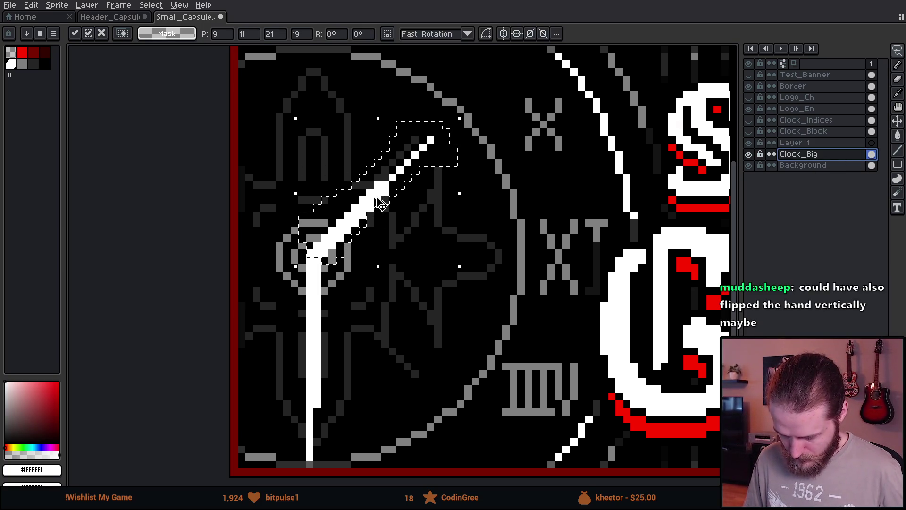
{"action": "left_click_drag", "start_coordinate": [379, 202], "coordinate": [432, 255]}
{"action": "mouse_move", "coordinate": [507, 177]}
{"action": "left_mouse_down"}
{"action": "mouse_move", "coordinate": [522, 216]}
{"action": "mouse_move", "coordinate": [589, 304]}
{"action": "mouse_move", "coordinate": [582, 450]}
{"action": "left_mouse_up"}
{"action": "mouse_move", "coordinate": [508, 360]}
{"action": "left_mouse_down"}
{"action": "mouse_move", "coordinate": [413, 342]}
{"action": "mouse_move", "coordinate": [374, 306]}
{"action": "left_mouse_up"}
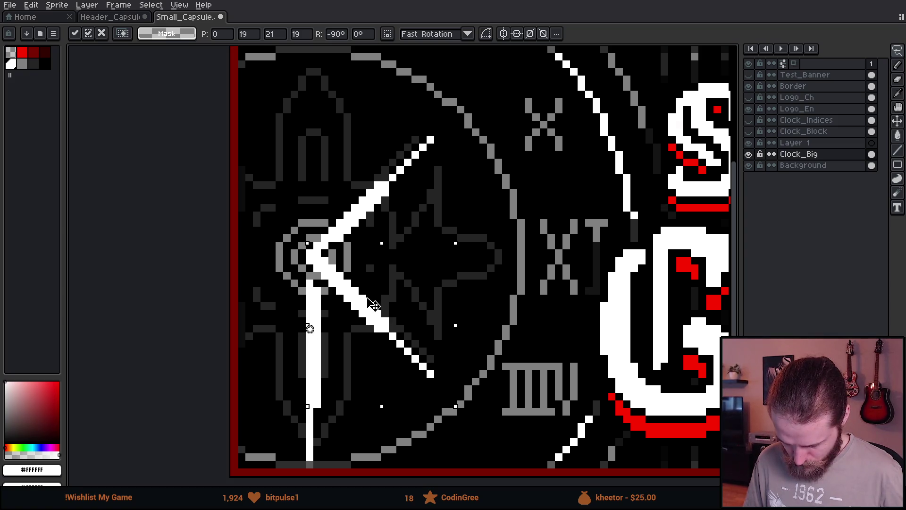
{"action": "scroll", "coordinate": [374, 306], "scroll_direction": "down", "scroll_amount": 2}
{"action": "key", "text": "Return"}
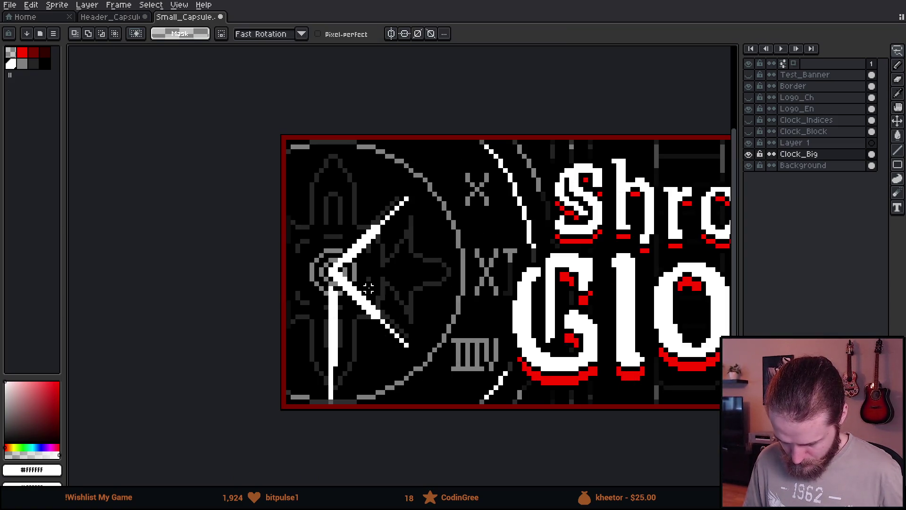
{"action": "scroll", "coordinate": [373, 288], "scroll_direction": "up", "scroll_amount": 3}
- Patch the rotated hand with white pixels using the Pencil
{"action": "key", "text": "b"}
{"action": "left_click", "coordinate": [243, 273]}
{"action": "left_click", "coordinate": [222, 250]}
{"action": "left_click", "coordinate": [278, 318]}
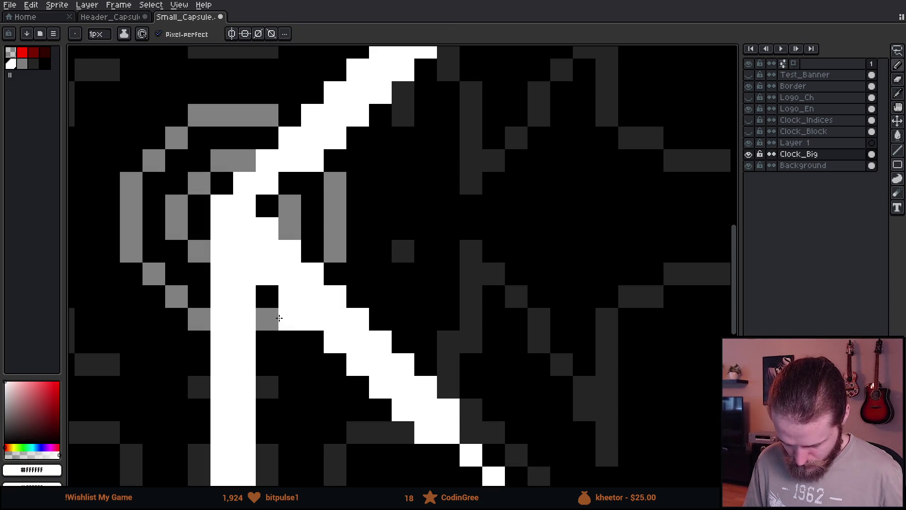
- Hide the Clock_Block layer's version of the clock
{"action": "scroll", "coordinate": [277, 317], "scroll_direction": "down", "scroll_amount": 6}
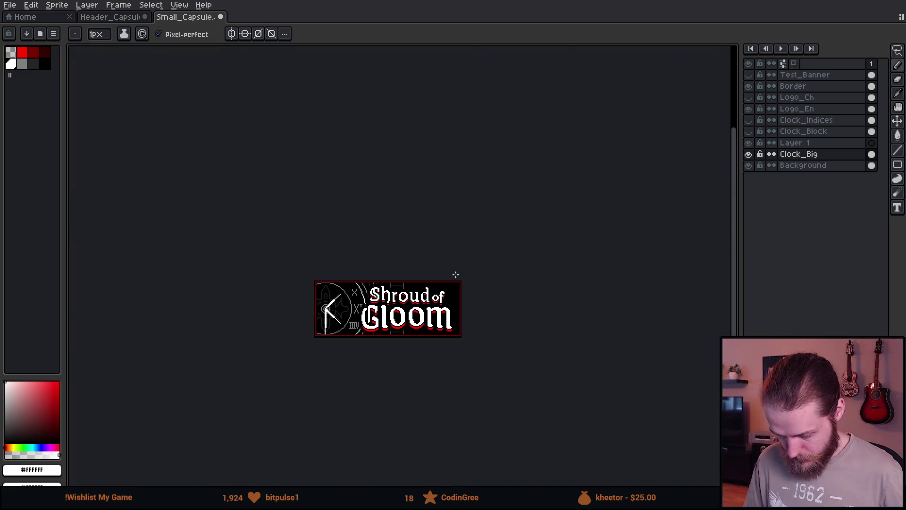
{"action": "scroll", "coordinate": [329, 305], "scroll_direction": "up", "scroll_amount": 5}
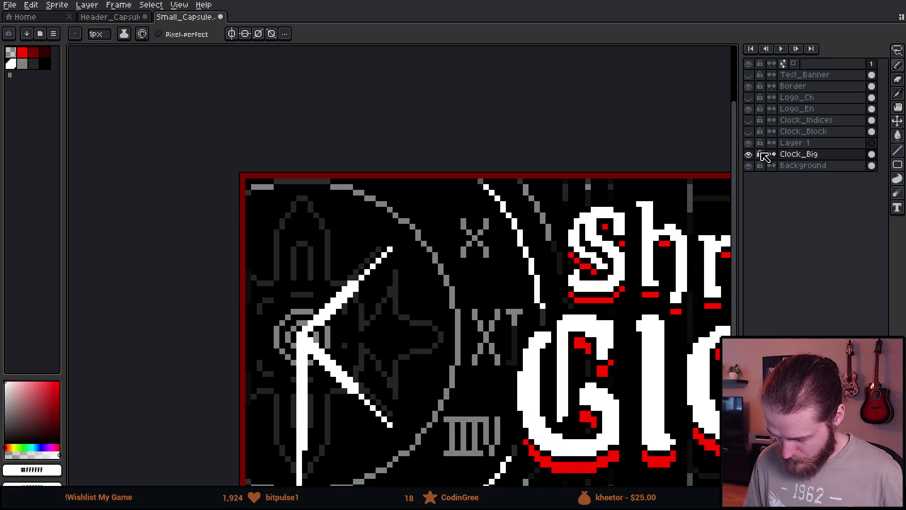
{"action": "left_click", "coordinate": [755, 133]}
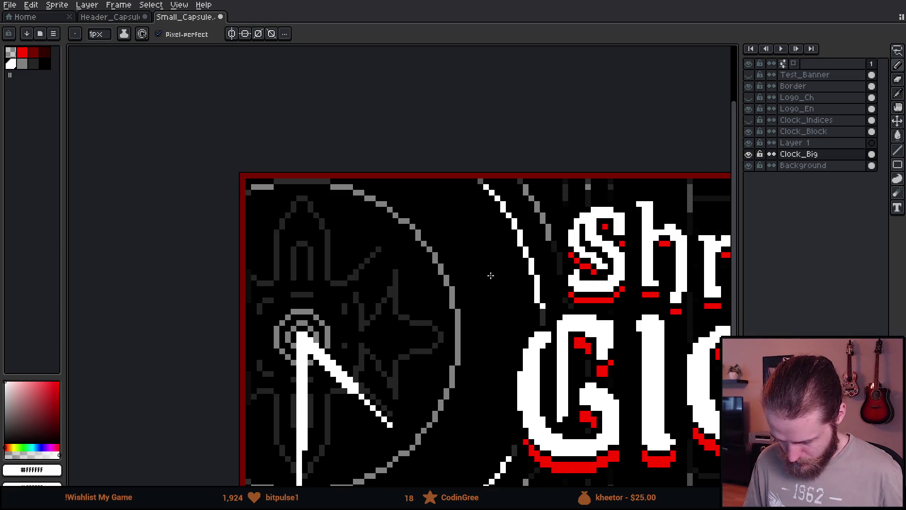
{"action": "scroll", "coordinate": [489, 277], "scroll_direction": "down", "scroll_amount": 2}
{"action": "scroll", "coordinate": [534, 270], "scroll_direction": "down", "scroll_amount": 3}
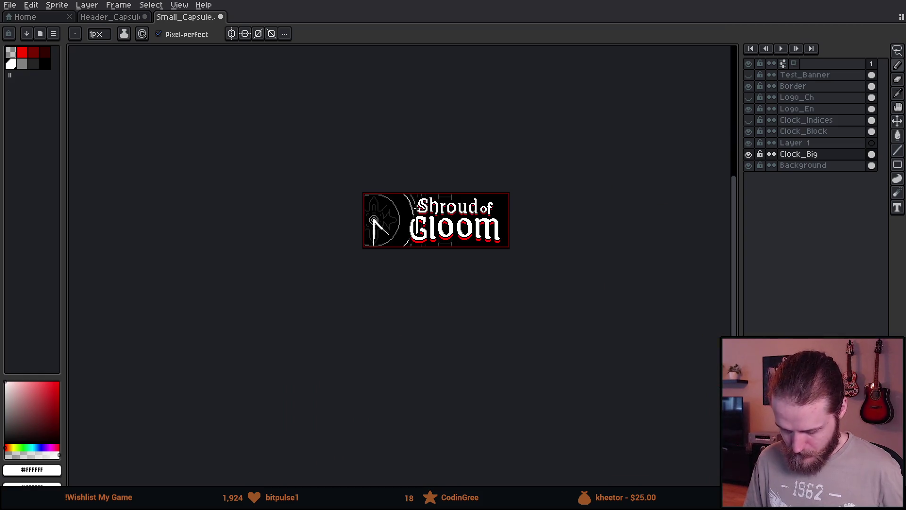
{"action": "scroll", "coordinate": [431, 135], "scroll_direction": "down", "scroll_amount": 1}
{"action": "scroll", "coordinate": [431, 135], "scroll_direction": "up", "scroll_amount": 1}
{"action": "scroll", "coordinate": [480, 197], "scroll_direction": "up", "scroll_amount": 2}
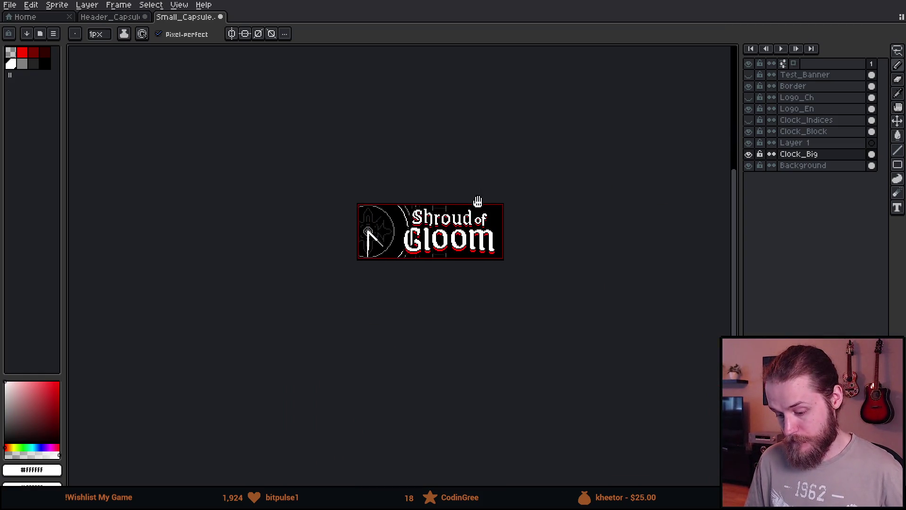
{"action": "left_click", "coordinate": [750, 132]}
- Show the Clock_Indices layer with its II, III, IV numerals and make it active
{"action": "left_click", "coordinate": [749, 121]}
{"action": "left_click", "coordinate": [749, 130]}
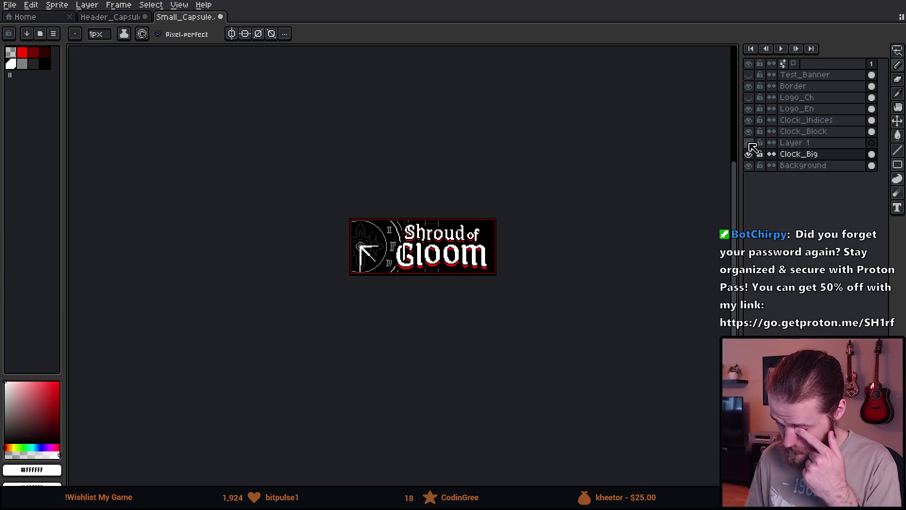
{"action": "left_click", "coordinate": [750, 121]}
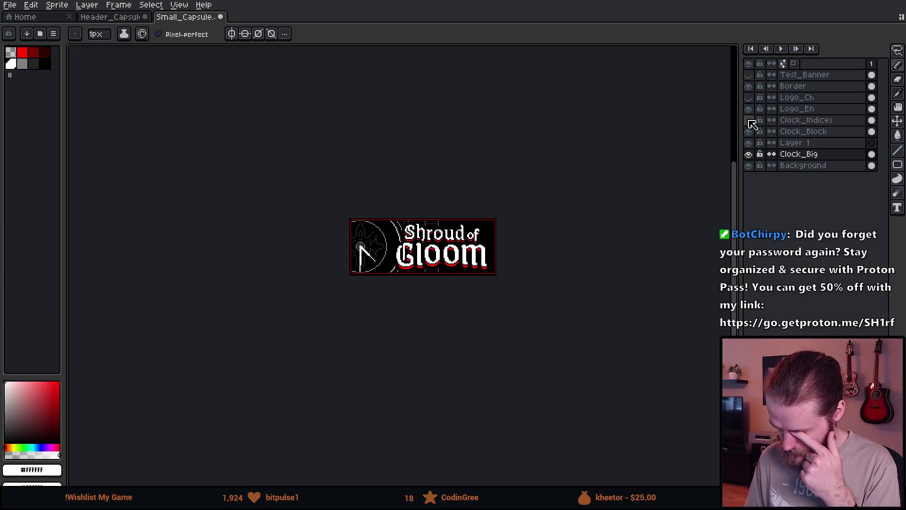
{"action": "left_click", "coordinate": [798, 120]}
{"action": "left_click", "coordinate": [749, 120]}
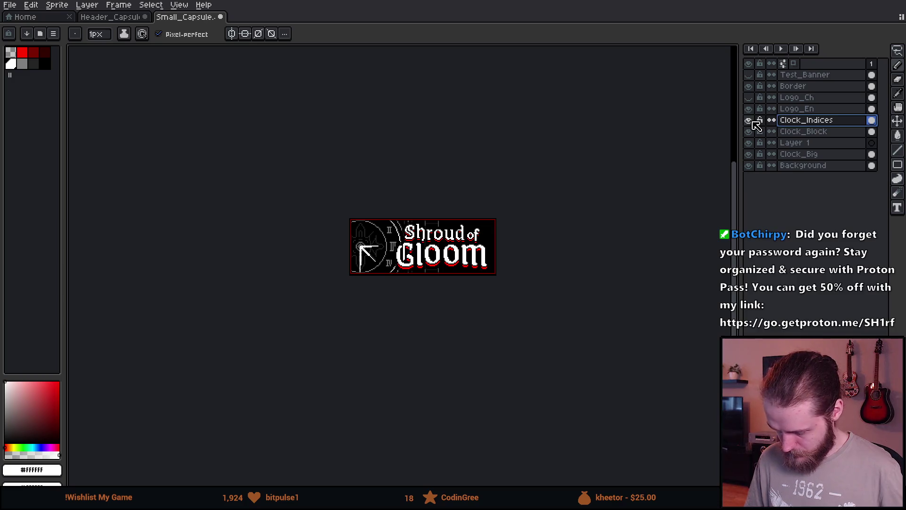
{"action": "scroll", "coordinate": [360, 257], "scroll_direction": "up", "scroll_amount": 4}
{"action": "scroll", "coordinate": [361, 256], "scroll_direction": "up", "scroll_amount": 1}
- Marquee the clock hand, copy it and paste it as a horizontal hand on new Layer 2
{"action": "key", "text": "m"}
{"action": "mouse_move", "coordinate": [264, 229]}
{"action": "left_mouse_down"}
{"action": "mouse_move", "coordinate": [424, 300]}
{"action": "mouse_move", "coordinate": [420, 291]}
{"action": "left_mouse_up"}
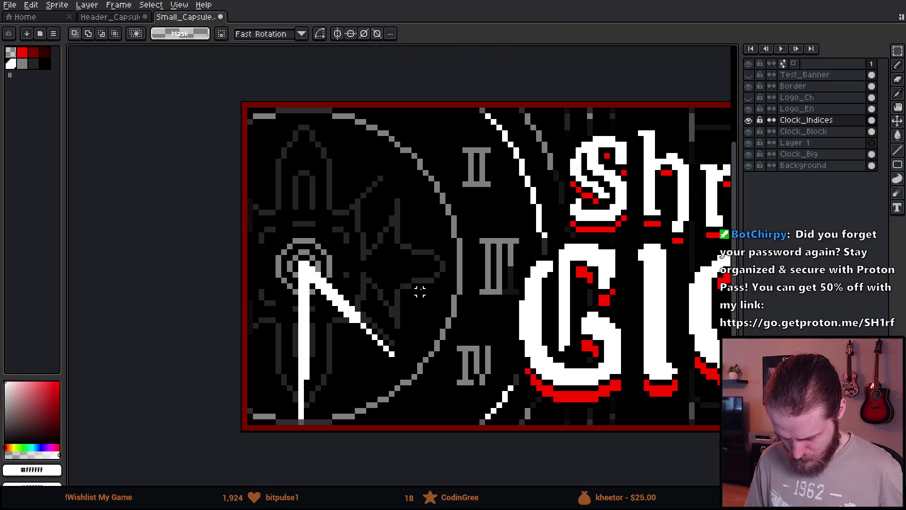
{"action": "key", "text": "shift+n"}
{"action": "key", "text": "ctrl+v"}
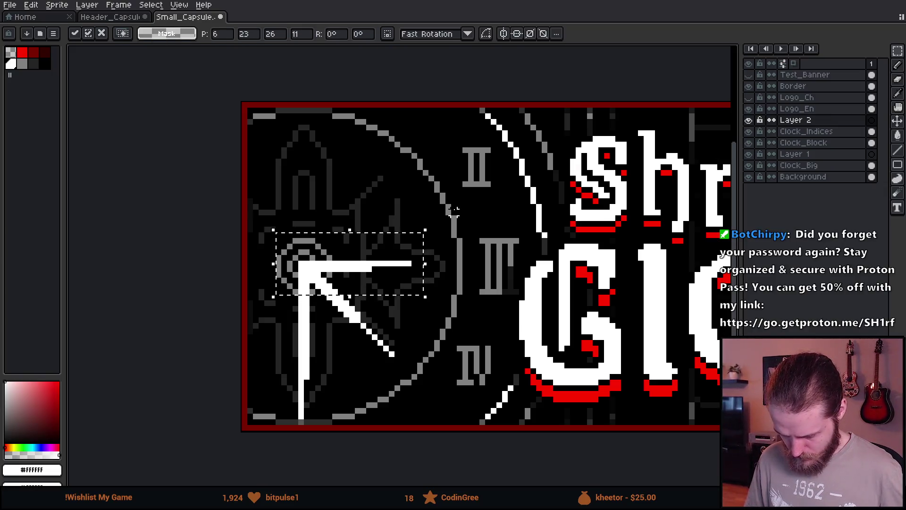
{"action": "key", "text": "Return"}
- Hide Layer 2 and compare the clock with Clock_Indices and extra strokes toggled
{"action": "left_click", "coordinate": [749, 120]}
{"action": "scroll", "coordinate": [481, 265], "scroll_direction": "down", "scroll_amount": 4}
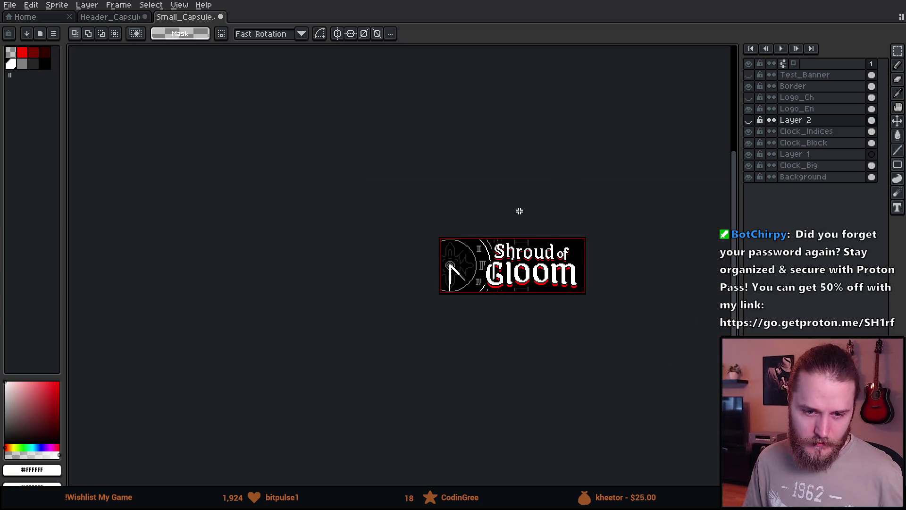
{"action": "scroll", "coordinate": [505, 231], "scroll_direction": "up", "scroll_amount": 4}
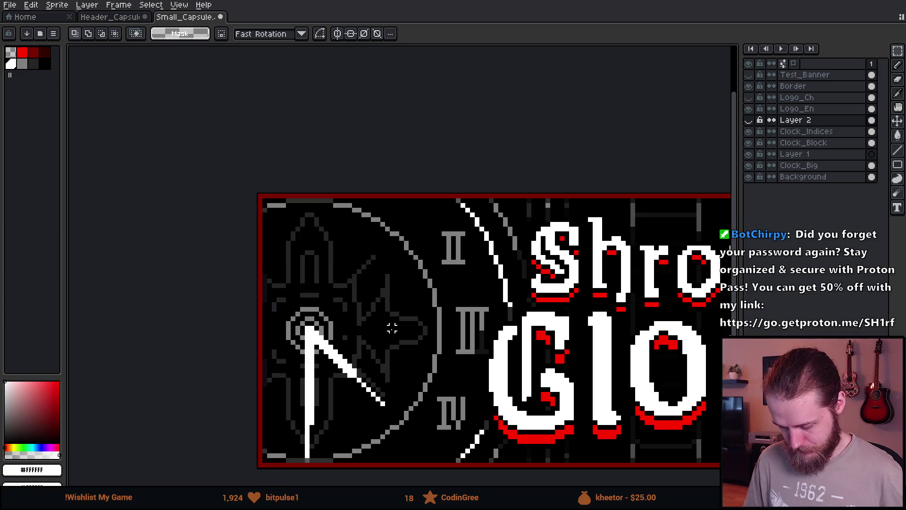
{"action": "scroll", "coordinate": [393, 295], "scroll_direction": "up", "scroll_amount": 2}
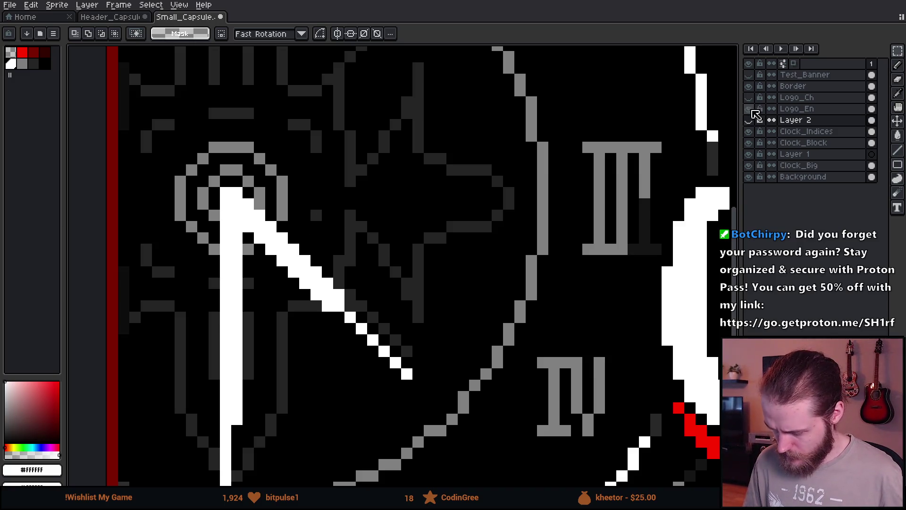
{"action": "double_click", "coordinate": [749, 132]}
{"action": "left_click", "coordinate": [749, 132]}
{"action": "left_click", "coordinate": [749, 132]}
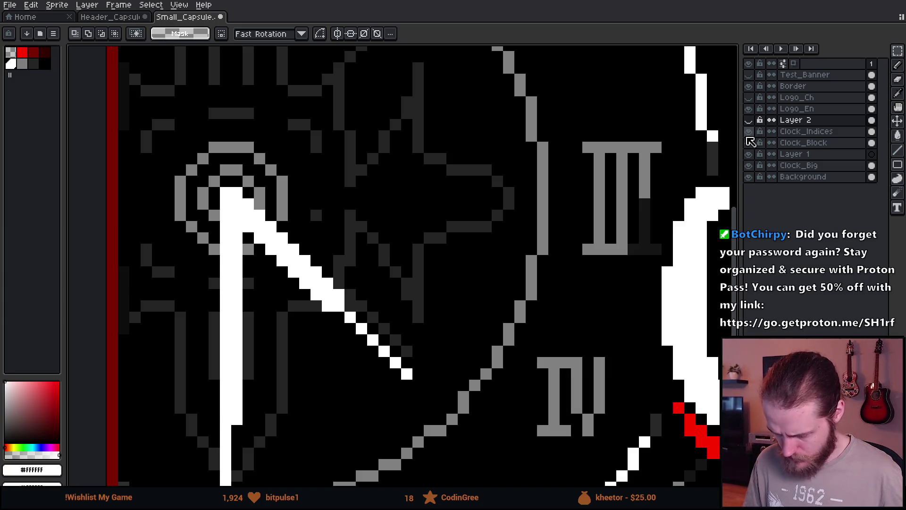
{"action": "left_click", "coordinate": [749, 143]}
{"action": "left_click", "coordinate": [748, 142]}
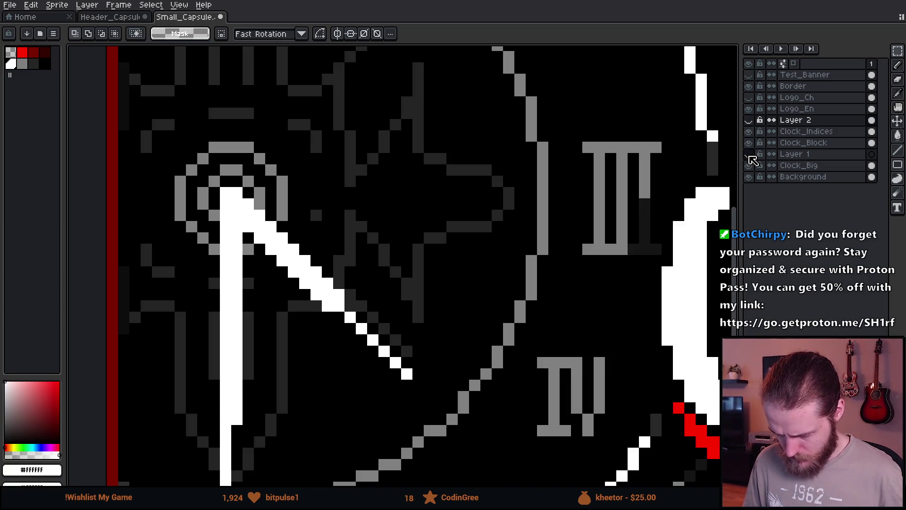
- Toggle Clock_Big to compare, then leave it visible and active
{"action": "left_click", "coordinate": [752, 166]}
{"action": "double_click", "coordinate": [753, 166]}
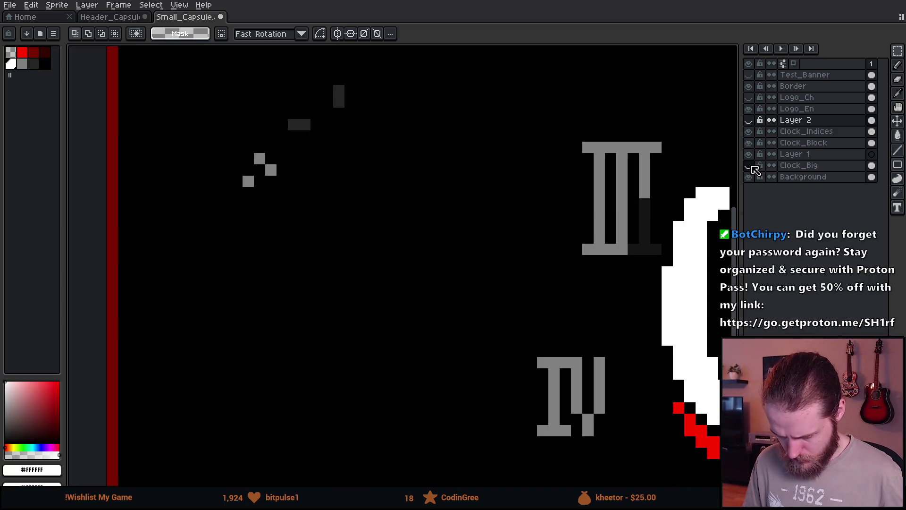
{"action": "double_click", "coordinate": [753, 166]}
{"action": "left_click", "coordinate": [753, 166]}
{"action": "left_click", "coordinate": [756, 167]}
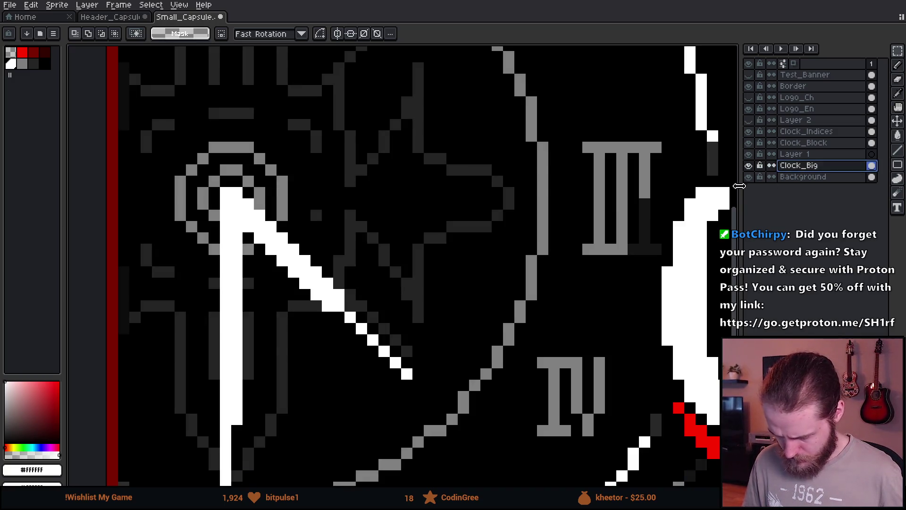
{"action": "scroll", "coordinate": [310, 216], "scroll_direction": "down", "scroll_amount": 1}
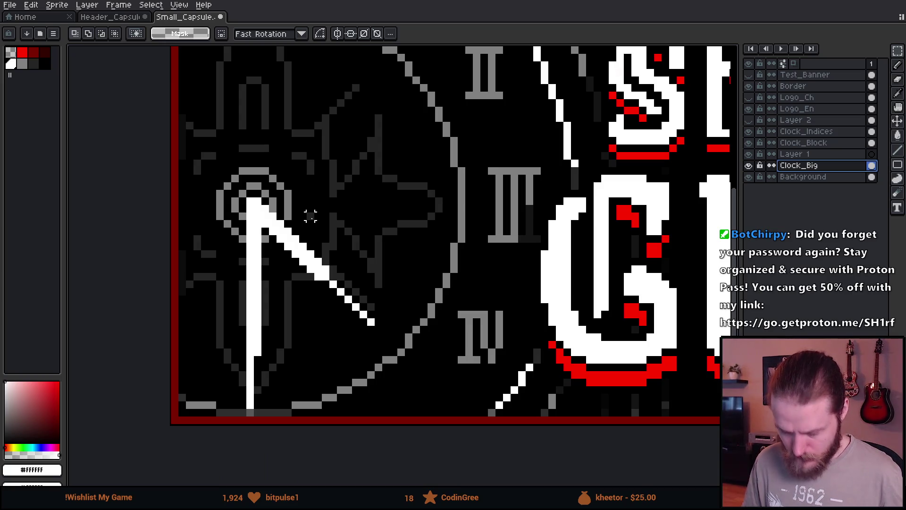
{"action": "scroll", "coordinate": [311, 216], "scroll_direction": "up", "scroll_amount": 1}
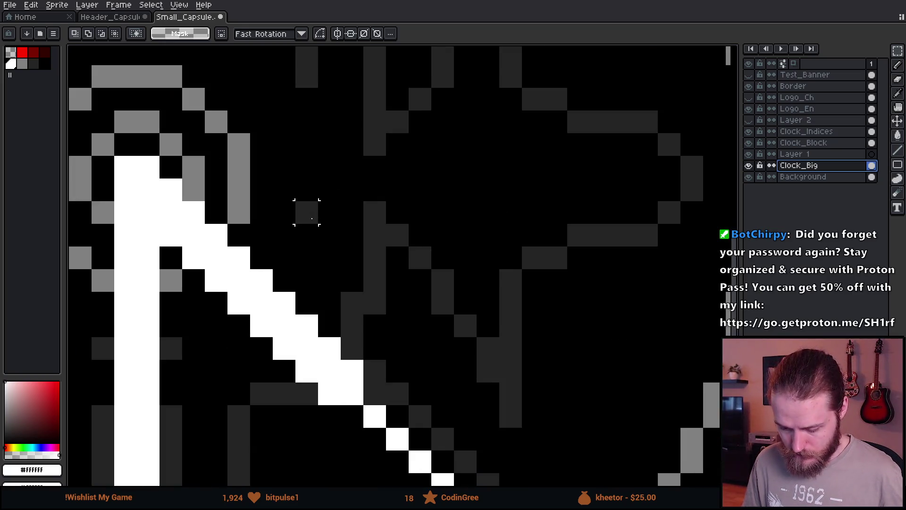
{"action": "key", "text": "b"}
{"action": "key", "text": "x"}
{"action": "scroll", "coordinate": [474, 310], "scroll_direction": "down", "scroll_amount": 4}
{"action": "left_click_drag", "start_coordinate": [565, 318], "coordinate": [398, 278]}
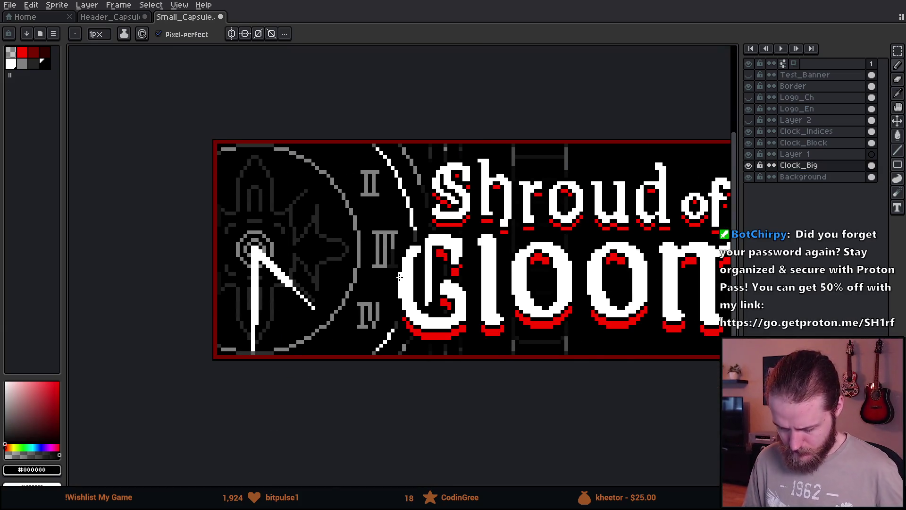
{"action": "scroll", "coordinate": [398, 278], "scroll_direction": "down", "scroll_amount": 1}
{"action": "scroll", "coordinate": [428, 251], "scroll_direction": "down", "scroll_amount": 1}
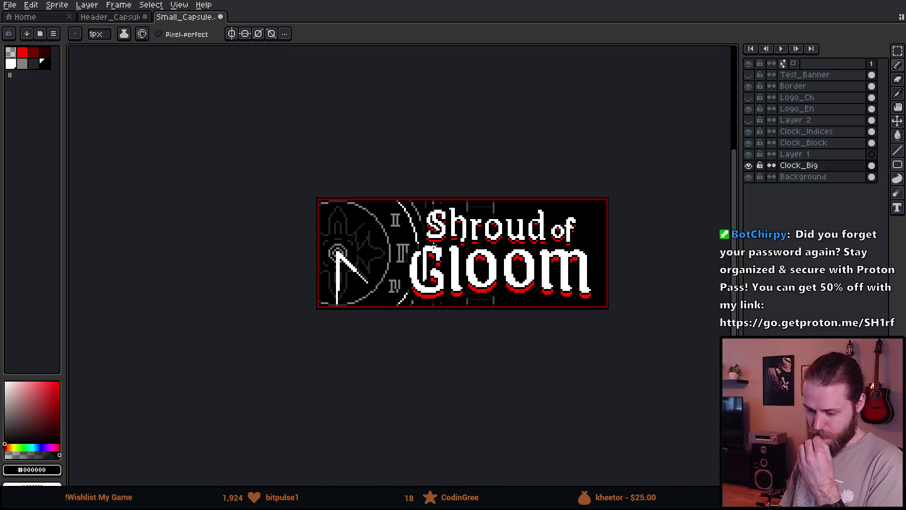
{"action": "scroll", "coordinate": [439, 248], "scroll_direction": "down", "scroll_amount": 1}
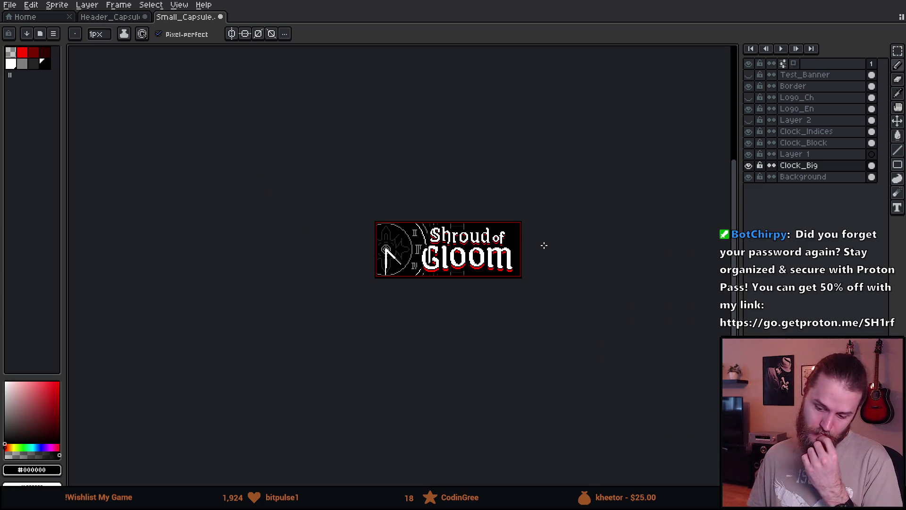
{"action": "left_click_drag", "start_coordinate": [511, 242], "coordinate": [408, 255]}
{"action": "scroll", "coordinate": [407, 255], "scroll_direction": "down", "scroll_amount": 1}
{"action": "scroll", "coordinate": [408, 255], "scroll_direction": "up", "scroll_amount": 1}
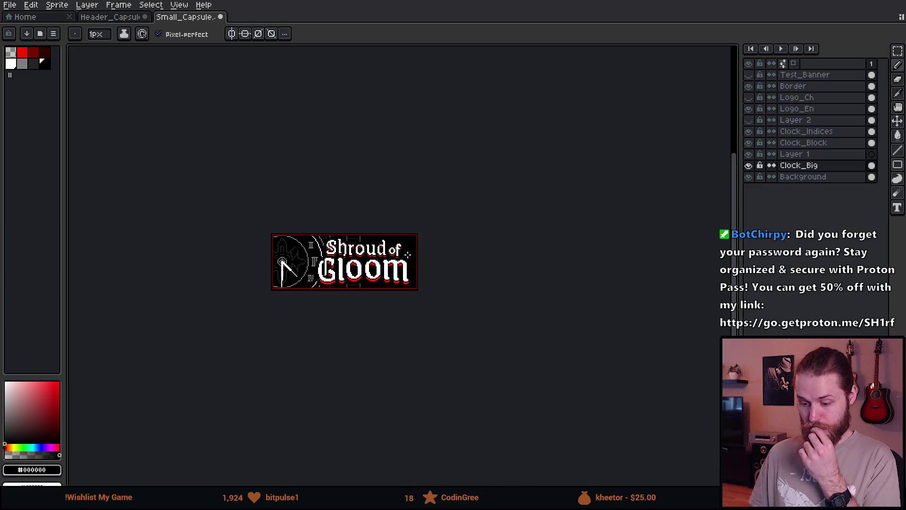
{"action": "left_click_drag", "start_coordinate": [390, 243], "coordinate": [460, 246]}
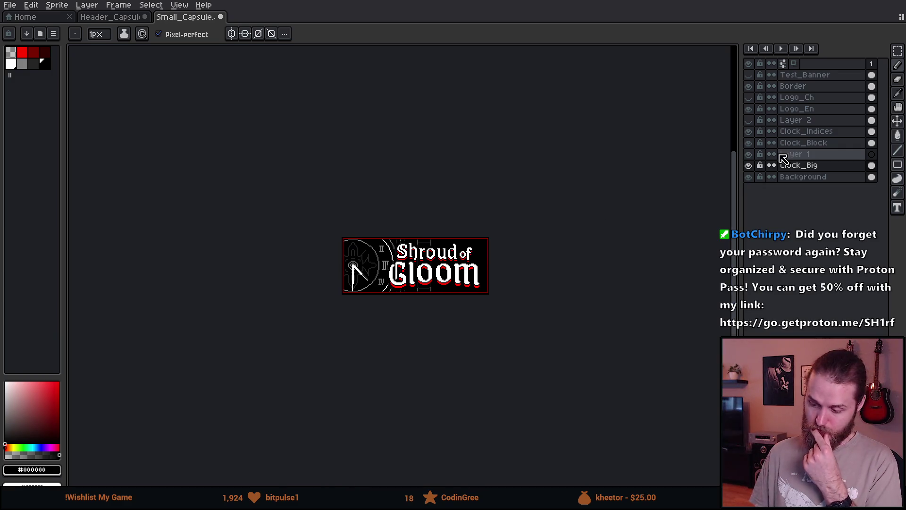
{"action": "left_click", "coordinate": [751, 165]}
{"action": "left_click", "coordinate": [751, 165]}
{"action": "left_click", "coordinate": [750, 165]}
{"action": "left_click", "coordinate": [751, 165]}
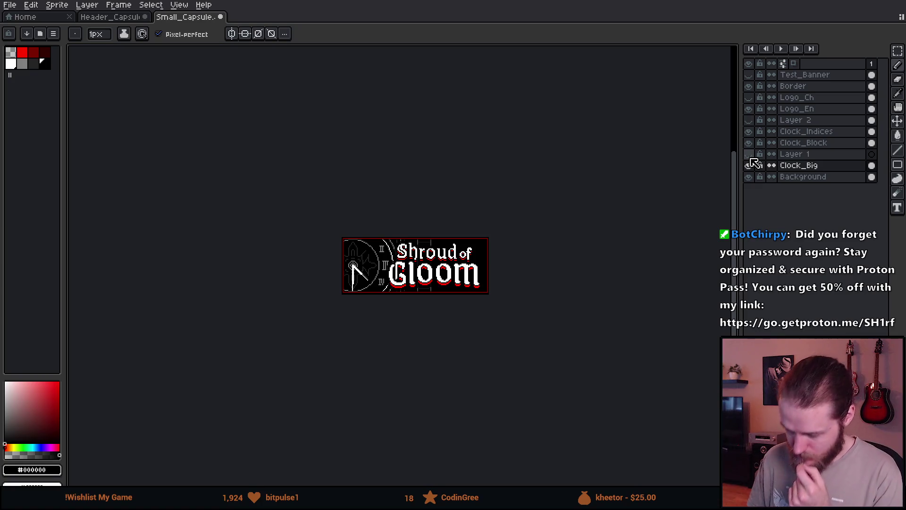
{"action": "left_click", "coordinate": [750, 145]}
{"action": "left_click", "coordinate": [751, 144]}
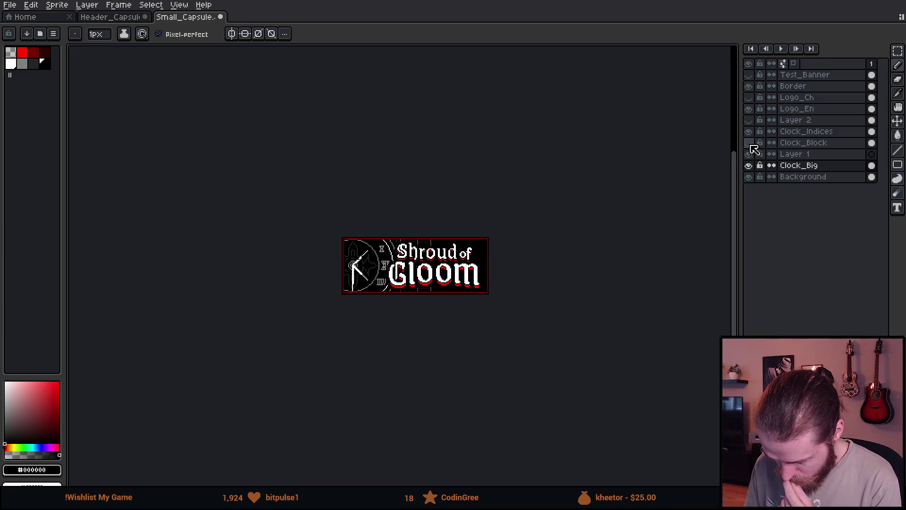
{"action": "left_click", "coordinate": [751, 144]}
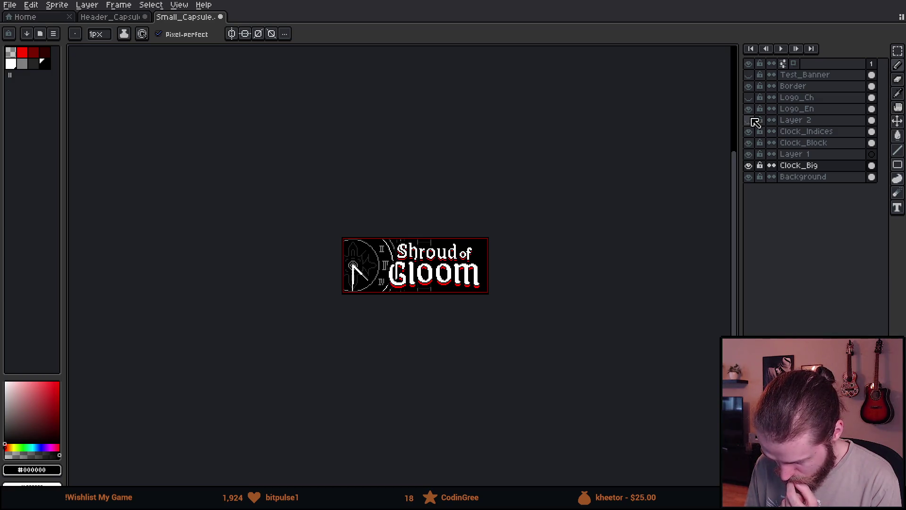
{"action": "left_click", "coordinate": [751, 121]}
{"action": "left_click", "coordinate": [755, 122]}
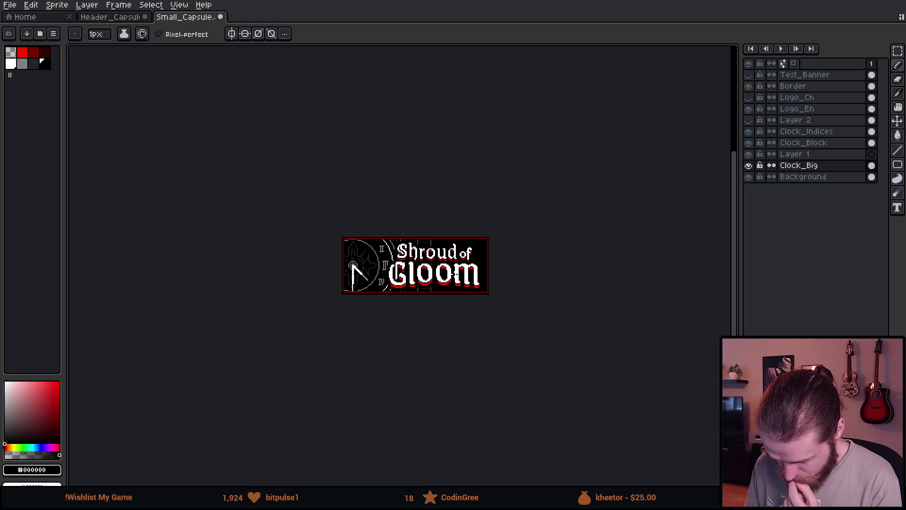
{"action": "scroll", "coordinate": [467, 283], "scroll_direction": "down", "scroll_amount": 2}
{"action": "scroll", "coordinate": [468, 300], "scroll_direction": "up", "scroll_amount": 2}
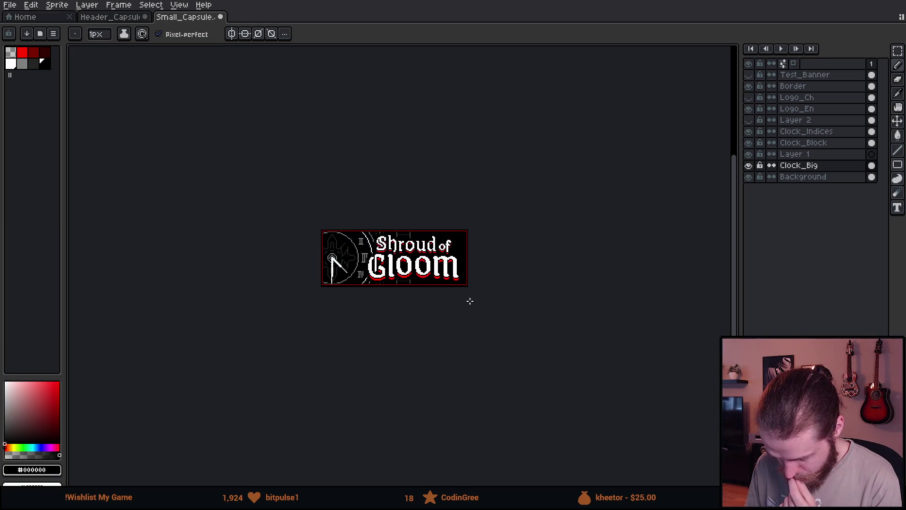
{"action": "left_click", "coordinate": [749, 75]}
{"action": "scroll", "coordinate": [430, 323], "scroll_direction": "down", "scroll_amount": 2}
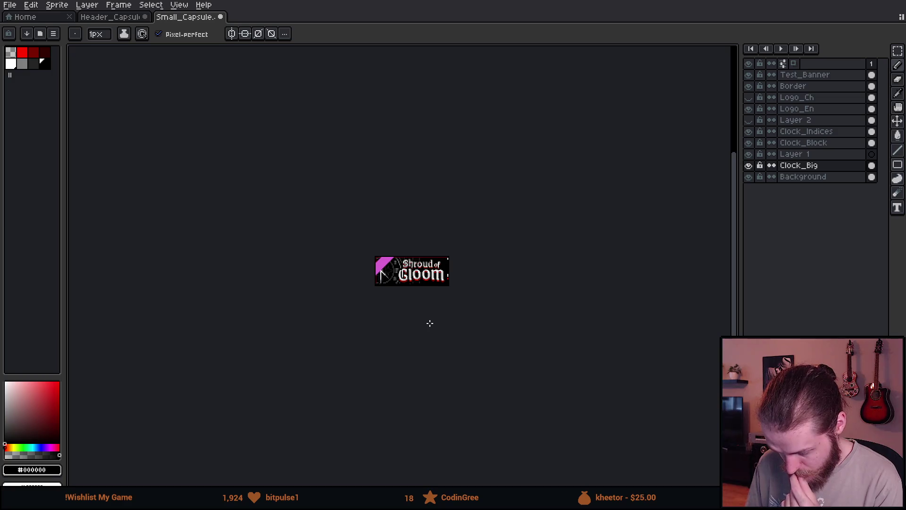
{"action": "scroll", "coordinate": [429, 323], "scroll_direction": "up", "scroll_amount": 2}
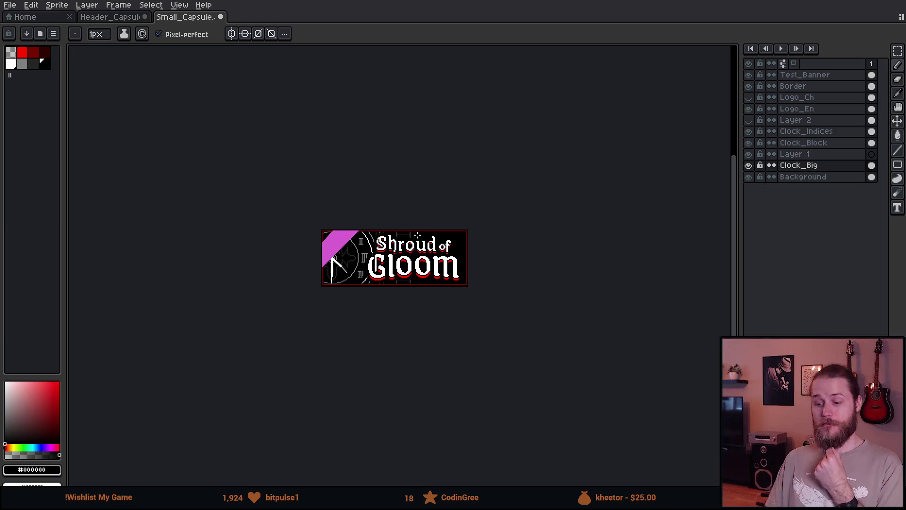
{"action": "scroll", "coordinate": [365, 251], "scroll_direction": "up", "scroll_amount": 2}
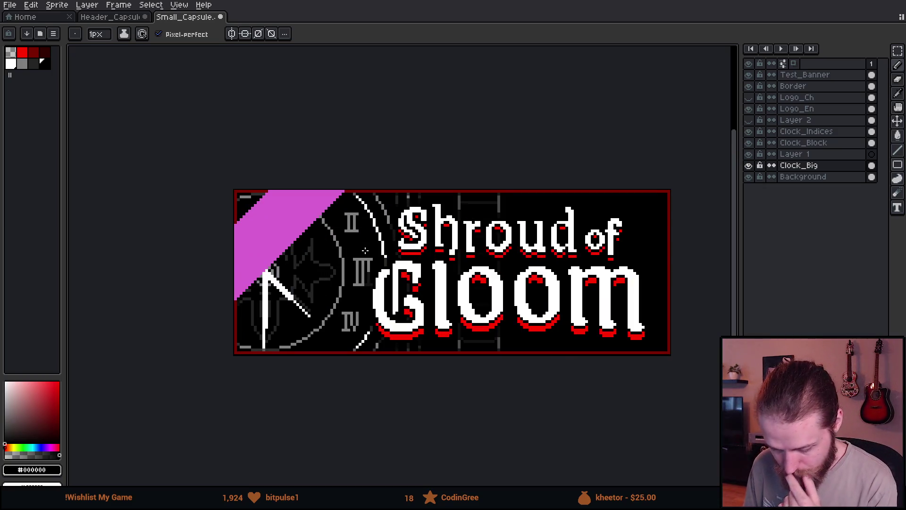
{"action": "left_click", "coordinate": [754, 75]}
{"action": "mouse_move", "coordinate": [570, 286]}
{"action": "left_mouse_down"}
{"action": "mouse_move", "coordinate": [541, 242]}
{"action": "mouse_move", "coordinate": [525, 266]}
{"action": "left_mouse_up"}
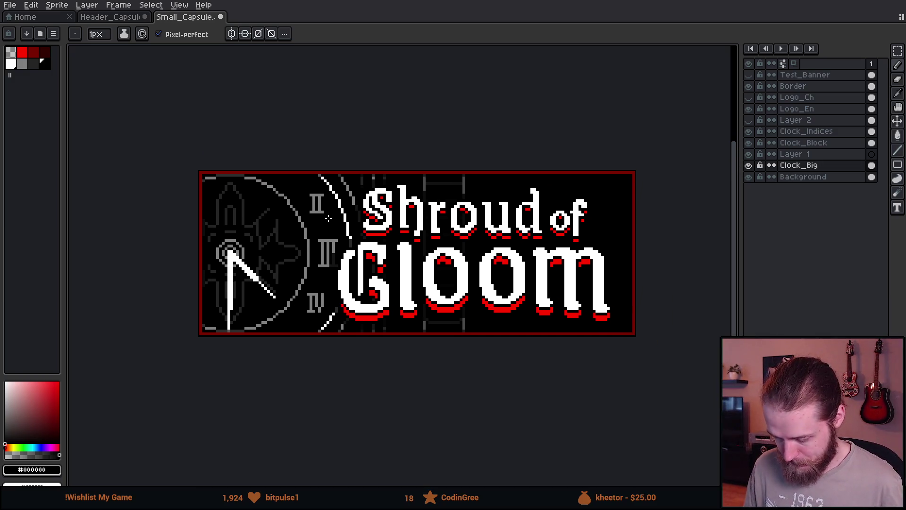
- Look through the File > Export commands, then dismiss the menu
{"action": "left_click", "coordinate": [9, 5]}
{"action": "mouse_move", "coordinate": [32, 98]}
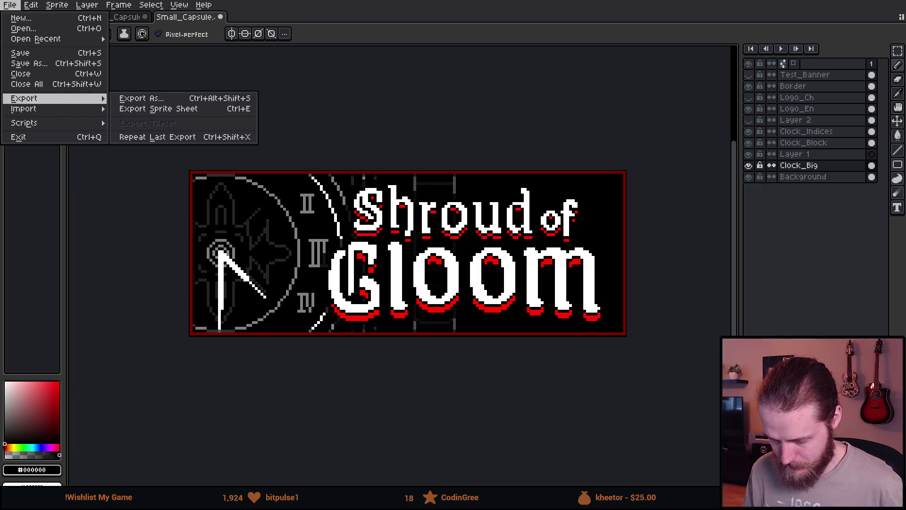
{"action": "key", "text": "Escape"}
{"action": "scroll", "coordinate": [446, 179], "scroll_direction": "down", "scroll_amount": 1}
{"action": "scroll", "coordinate": [447, 179], "scroll_direction": "up", "scroll_amount": 1}
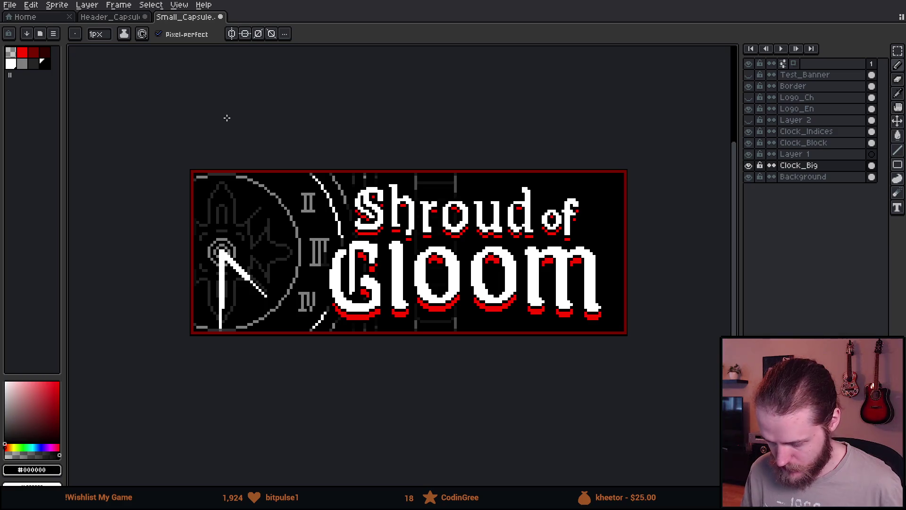
{"action": "scroll", "coordinate": [227, 118], "scroll_direction": "down", "scroll_amount": 2}
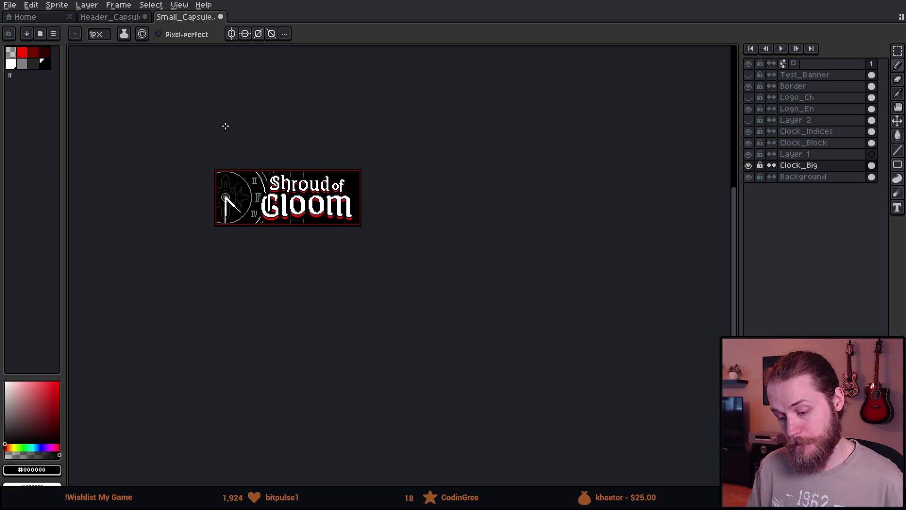
{"action": "scroll", "coordinate": [227, 127], "scroll_direction": "up", "scroll_amount": 2}
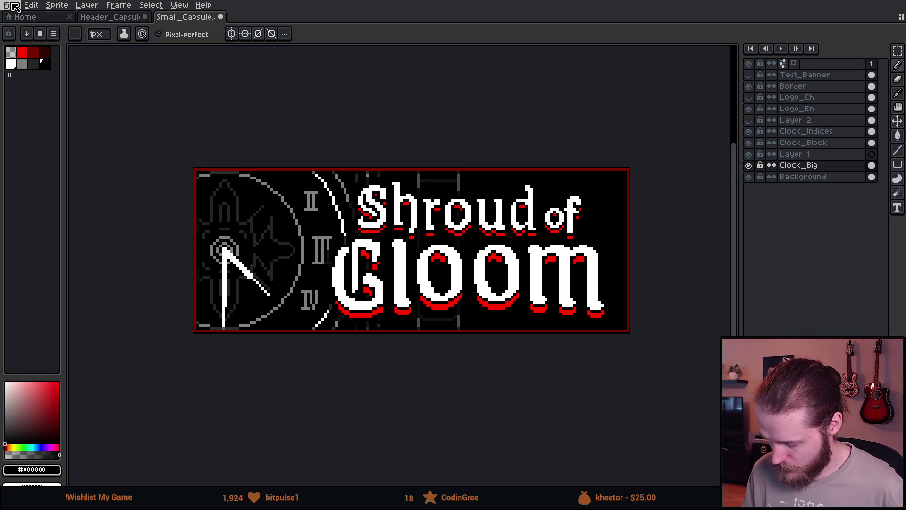
- Start Export As and remove _Ch from the file name, then cancel
{"action": "left_click", "coordinate": [13, 6]}
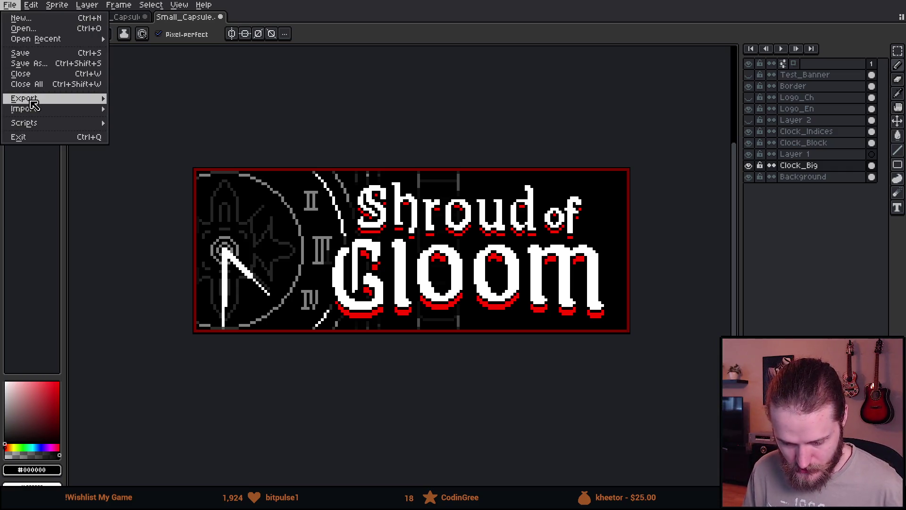
{"action": "mouse_move", "coordinate": [101, 98]}
{"action": "left_click", "coordinate": [139, 101]}
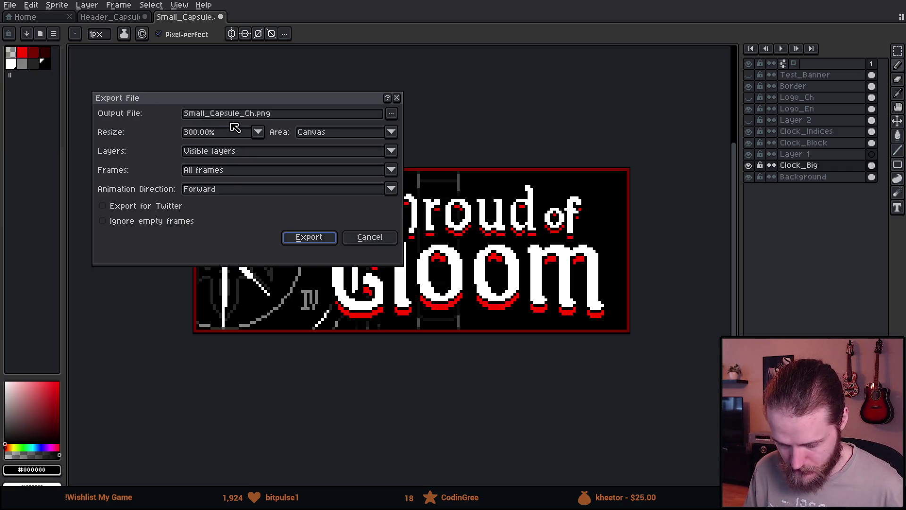
{"action": "double_click", "coordinate": [251, 114]}
{"action": "key", "text": "BackSpace"}
{"action": "key", "text": "BackSpace"}
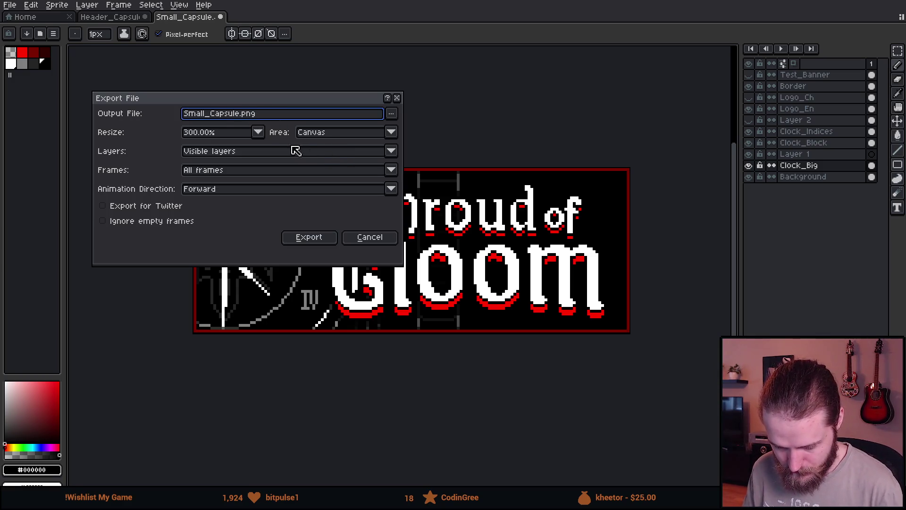
{"action": "left_click", "coordinate": [370, 238]}
- Enter 300% in Sprite Size, then cancel without resizing the sprite
{"action": "left_click", "coordinate": [66, 5]}
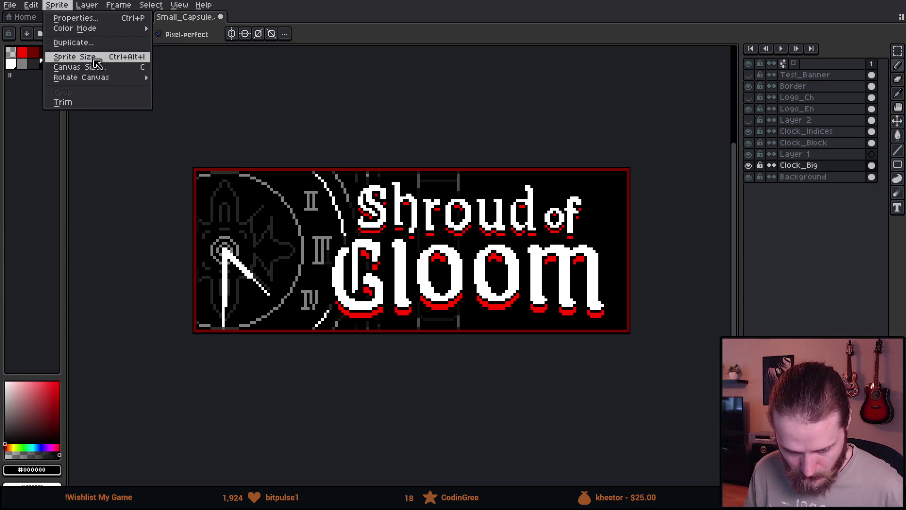
{"action": "left_click", "coordinate": [103, 60]}
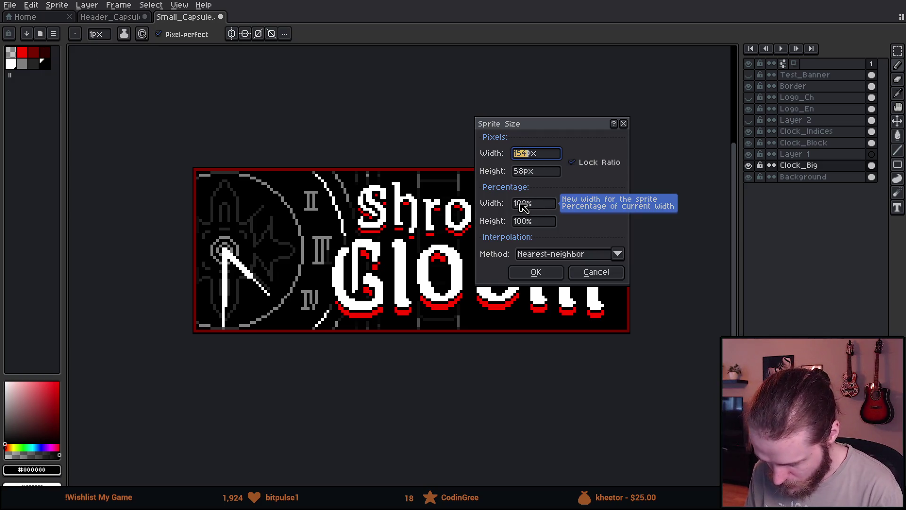
{"action": "left_click", "coordinate": [517, 204]}
{"action": "type", "text": "300"}
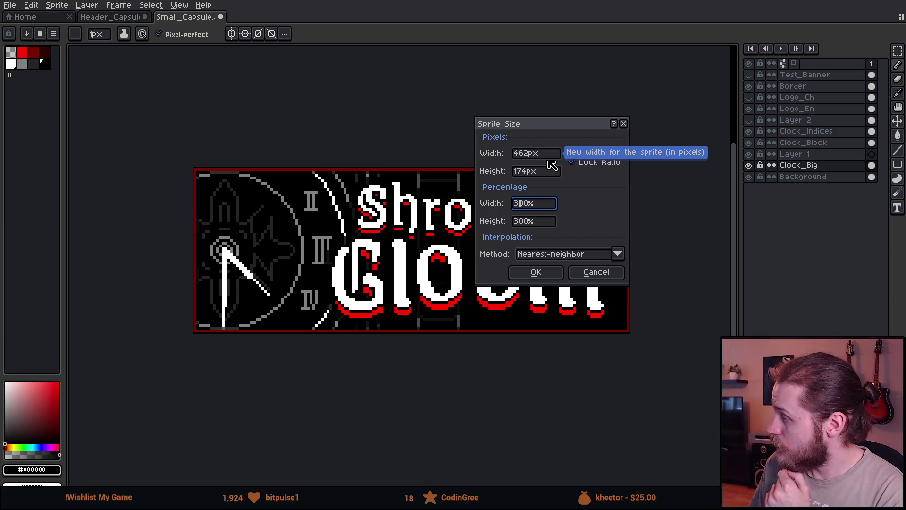
{"action": "left_click", "coordinate": [597, 272]}
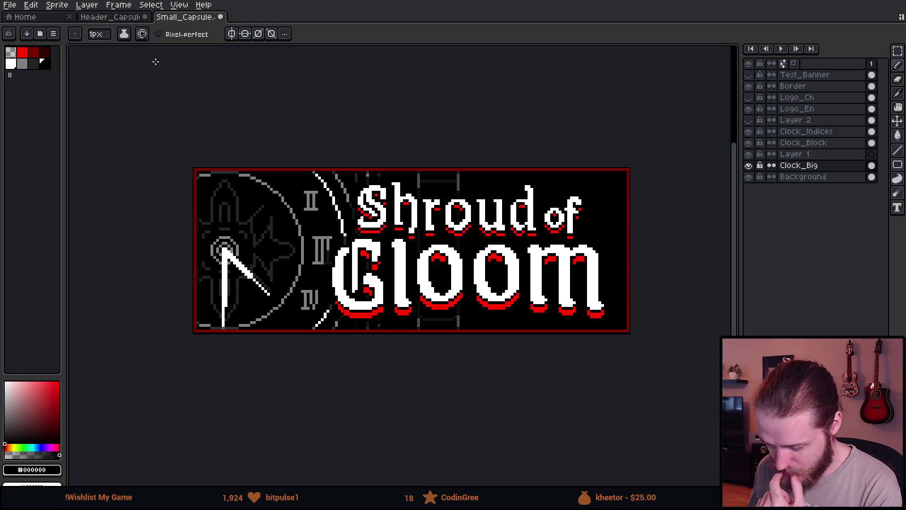
- Export the capsule as Small_Capsule.png at 300%, then hide the English title layer
{"action": "left_click", "coordinate": [14, 5]}
{"action": "mouse_move", "coordinate": [57, 98]}
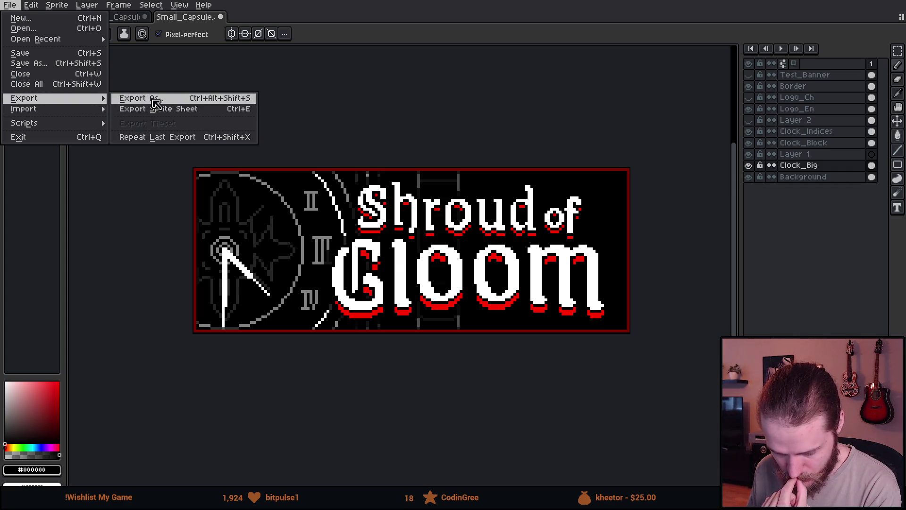
{"action": "left_click", "coordinate": [155, 103]}
{"action": "left_click", "coordinate": [253, 113]}
{"action": "key", "text": "BackSpace"}
{"action": "key", "text": "BackSpace"}
{"action": "key", "text": "BackSpace"}
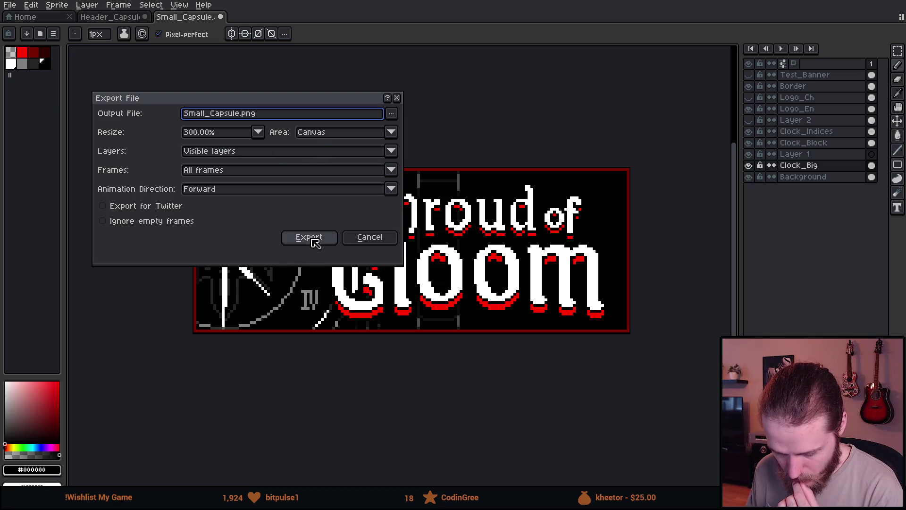
{"action": "left_click", "coordinate": [312, 240]}
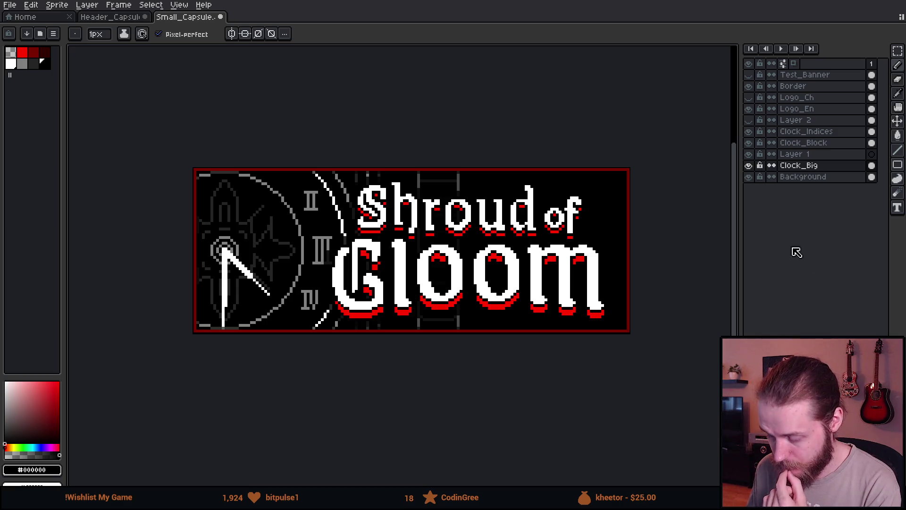
{"action": "left_click", "coordinate": [749, 109]}
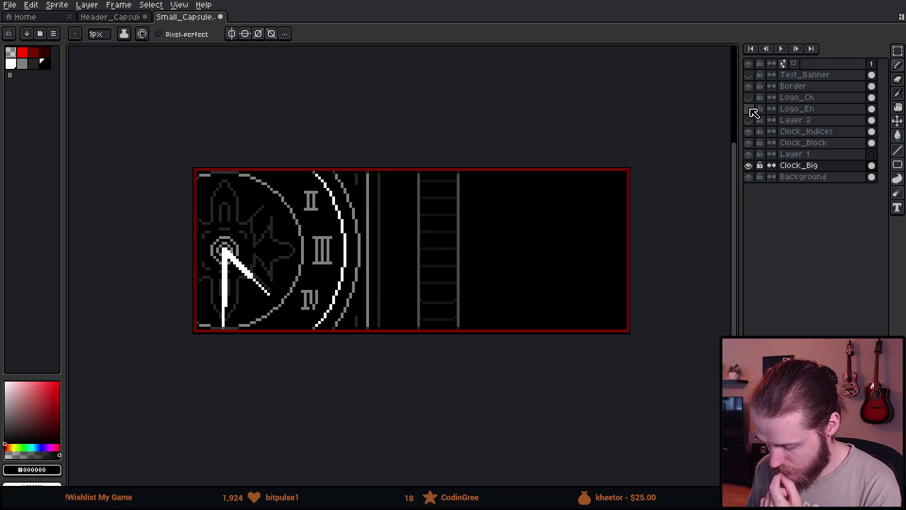
- Show Logo_Ch, export with a _schinese file-name suffix, then switch to Header_Capsule
{"action": "left_click", "coordinate": [749, 97]}
{"action": "left_click", "coordinate": [10, 5]}
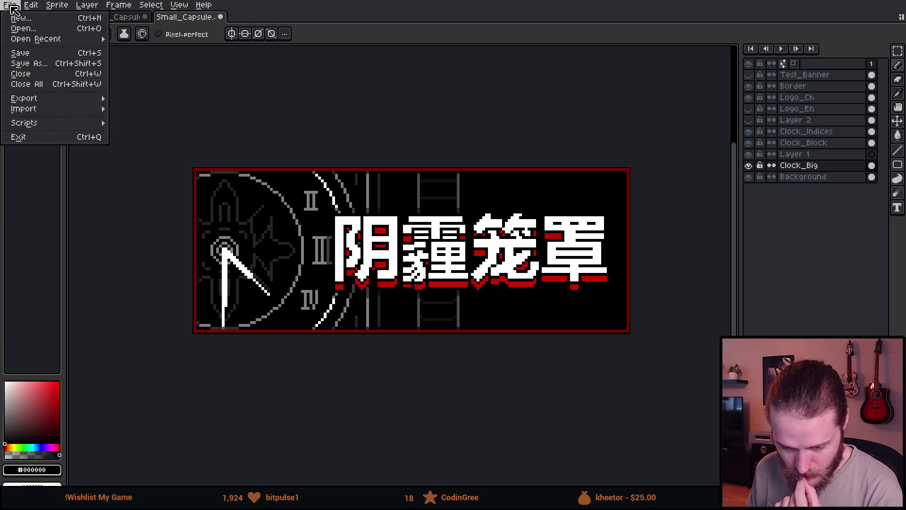
{"action": "mouse_move", "coordinate": [47, 95]}
{"action": "left_click", "coordinate": [135, 96]}
{"action": "left_click", "coordinate": [246, 114]}
{"action": "type", "text": "_schinese.png"}
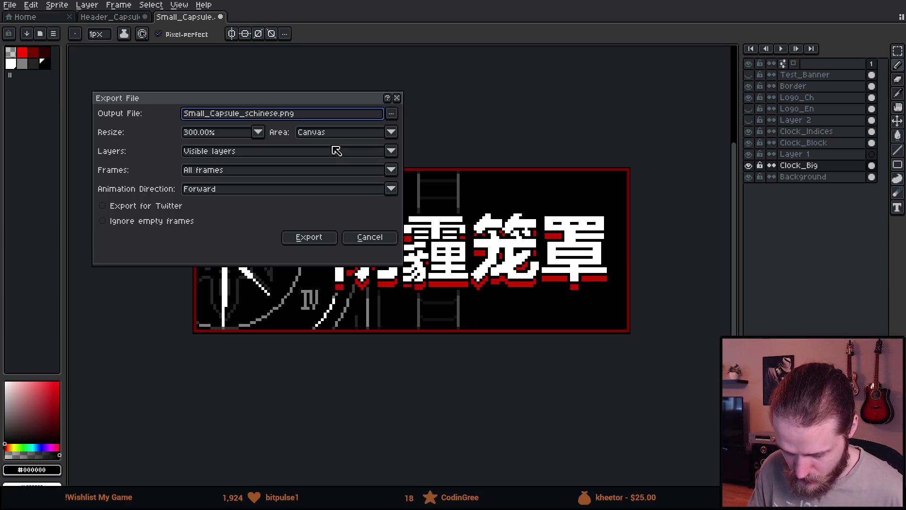
{"action": "key", "text": "Return"}
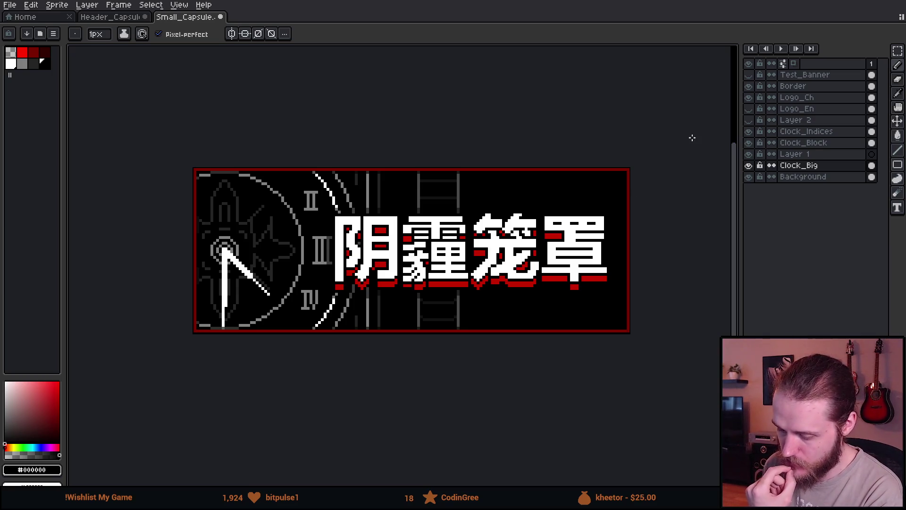
{"action": "left_click", "coordinate": [118, 18]}
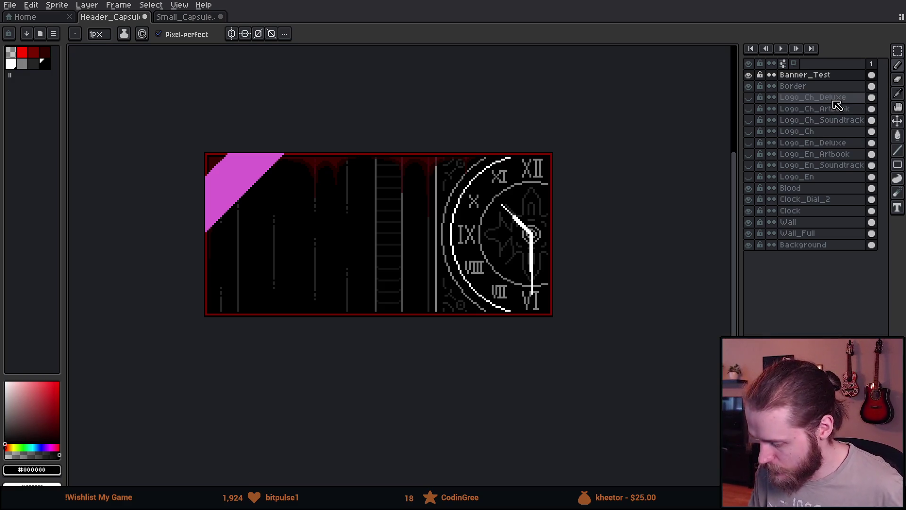
- Copy the three Logo_Ch variant layers from Header_Capsule and paste them above Logo_Ch in Small_Capsule
{"action": "left_click_drag", "start_coordinate": [834, 98], "coordinate": [842, 120]}
{"action": "key", "text": "ctrl+c"}
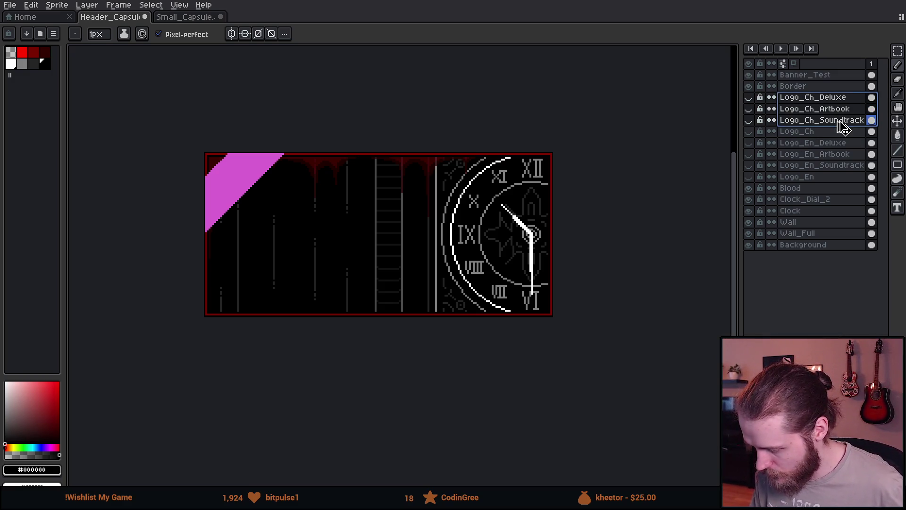
{"action": "left_click", "coordinate": [187, 17]}
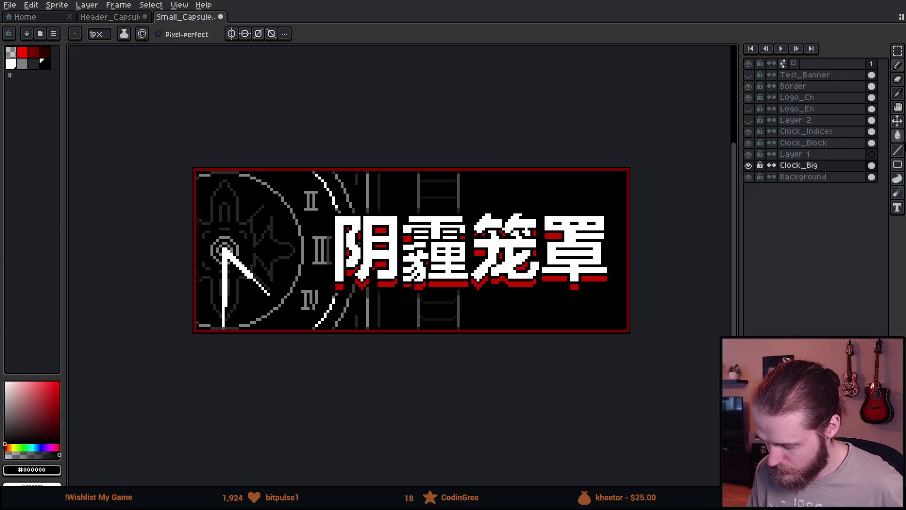
{"action": "left_click", "coordinate": [808, 98]}
{"action": "key", "text": "ctrl+v"}
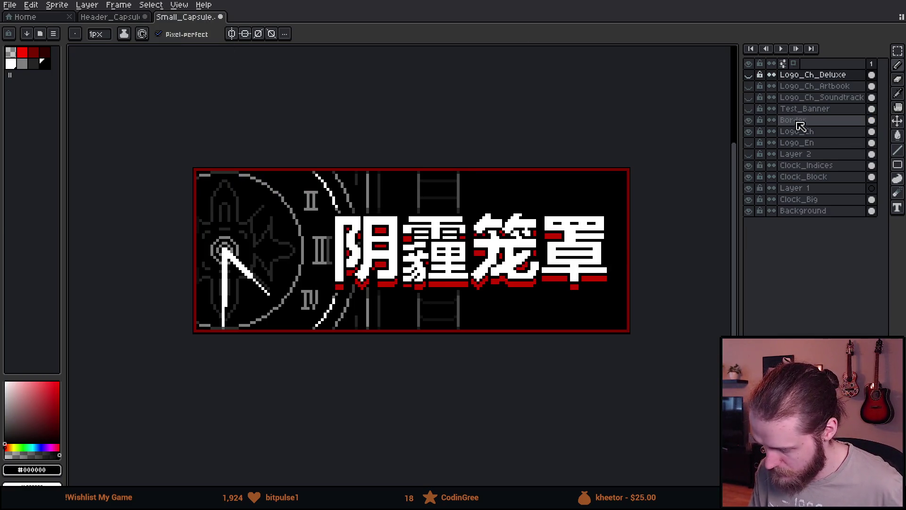
{"action": "left_click_drag", "start_coordinate": [803, 76], "coordinate": [810, 98]}
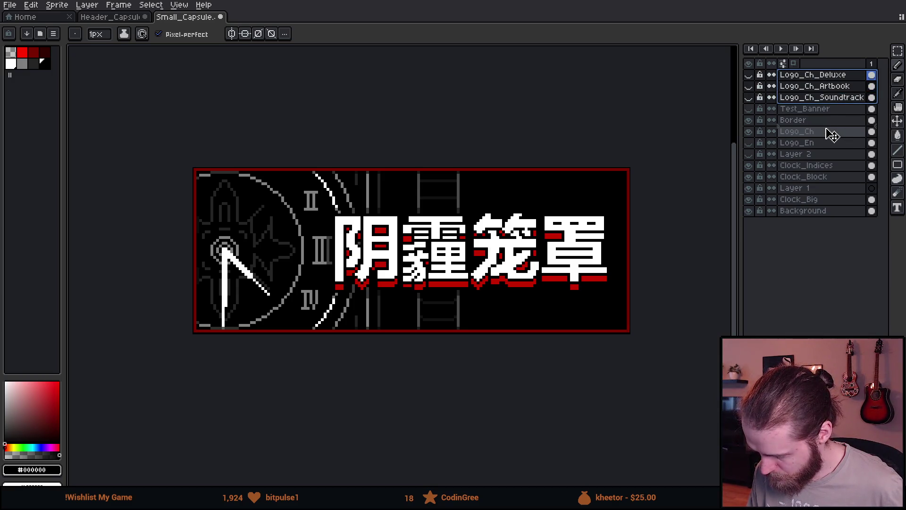
{"action": "left_click_drag", "start_coordinate": [833, 135], "coordinate": [831, 135]}
- Hide Logo_Ch and show the Logo_Ch_Soundtrack, Logo_Ch_Artbook and Logo_Ch_Deluxe layers
{"action": "left_click", "coordinate": [801, 134]}
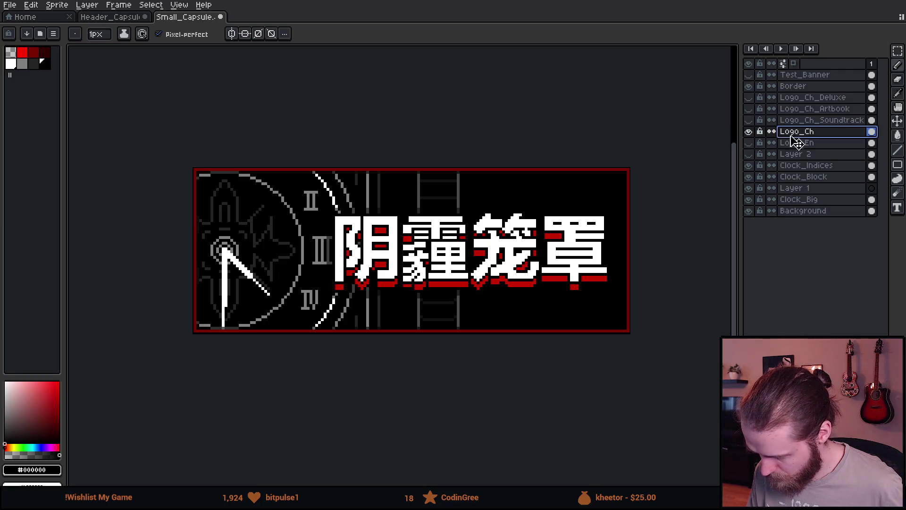
{"action": "left_click", "coordinate": [748, 132]}
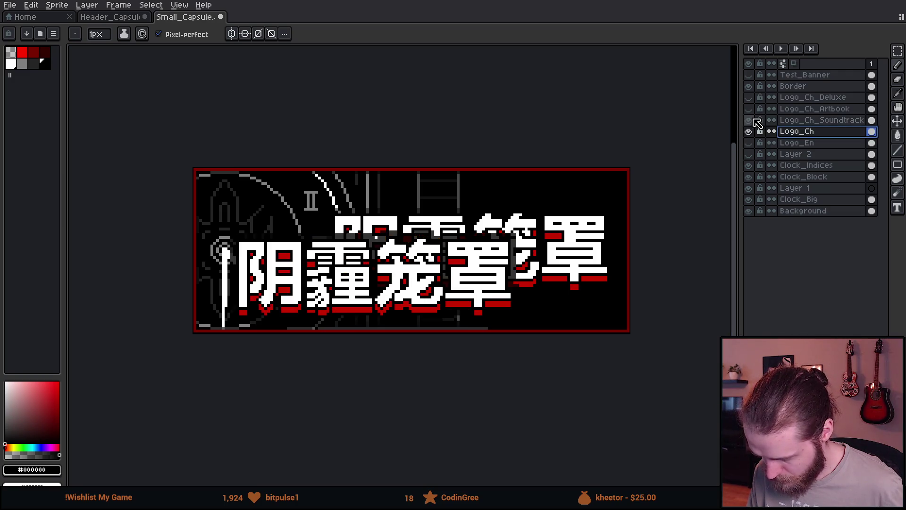
{"action": "left_click", "coordinate": [749, 132]}
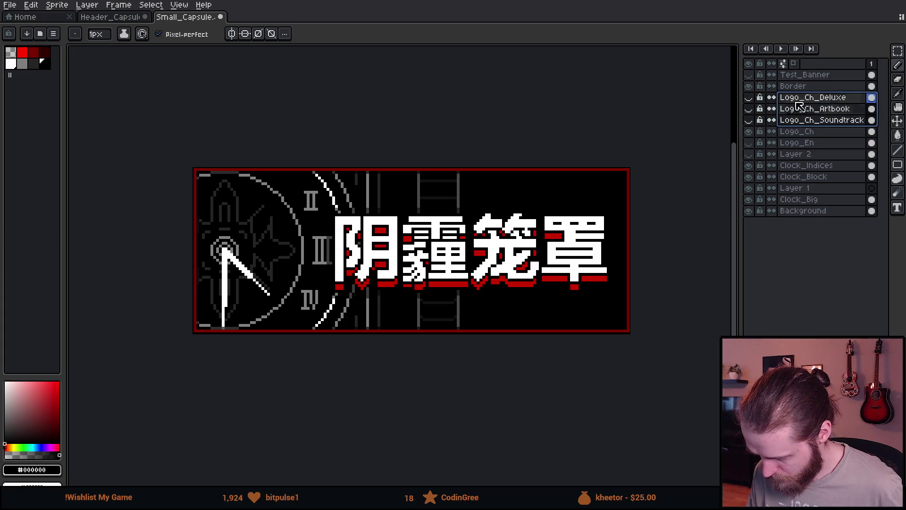
{"action": "left_click", "coordinate": [748, 120]}
{"action": "left_click", "coordinate": [749, 108]}
{"action": "left_click", "coordinate": [748, 98]}
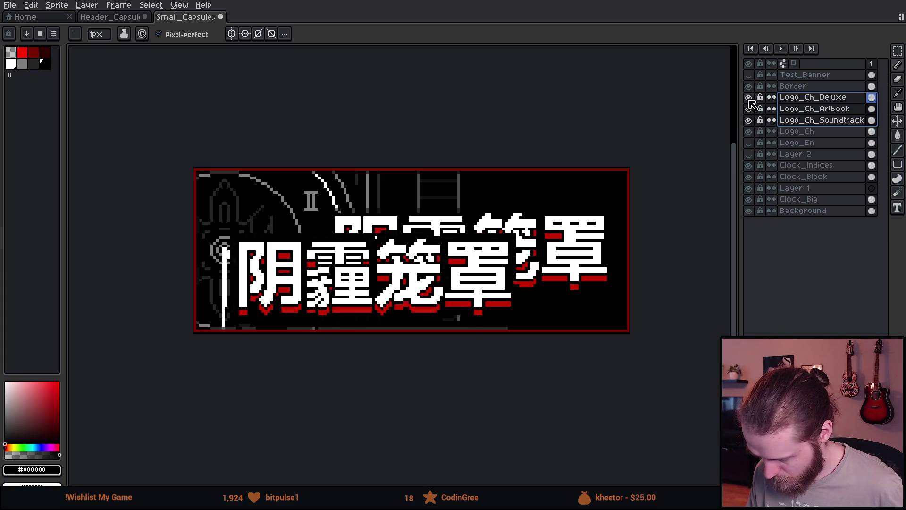
- Move the logo variants into place so DELUXE EDITION sits beside the clock
{"action": "key", "text": "v"}
{"action": "mouse_move", "coordinate": [453, 296]}
{"action": "left_mouse_down"}
{"action": "mouse_move", "coordinate": [529, 273]}
{"action": "mouse_move", "coordinate": [547, 254]}
{"action": "mouse_move", "coordinate": [533, 253]}
{"action": "left_mouse_up"}
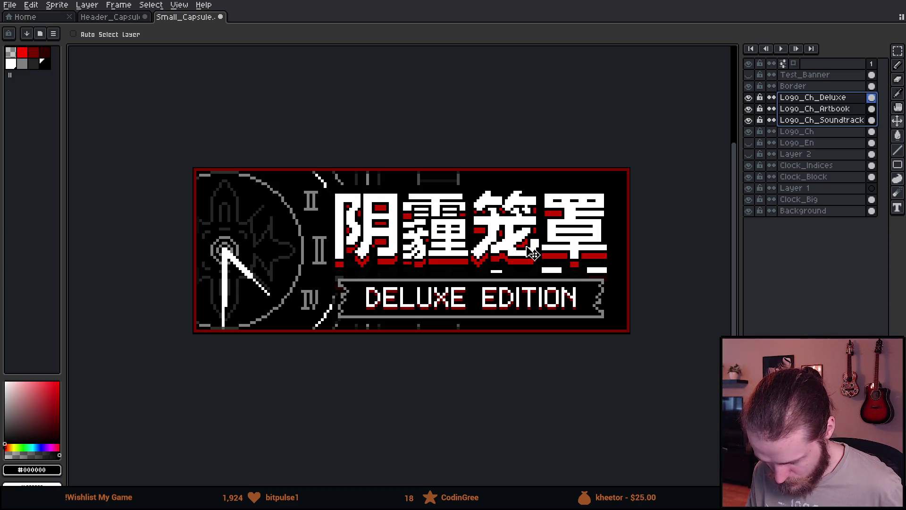
{"action": "scroll", "coordinate": [534, 254], "scroll_direction": "down", "scroll_amount": 3}
{"action": "scroll", "coordinate": [569, 271], "scroll_direction": "down", "scroll_amount": 1}
{"action": "scroll", "coordinate": [567, 276], "scroll_direction": "up", "scroll_amount": 2}
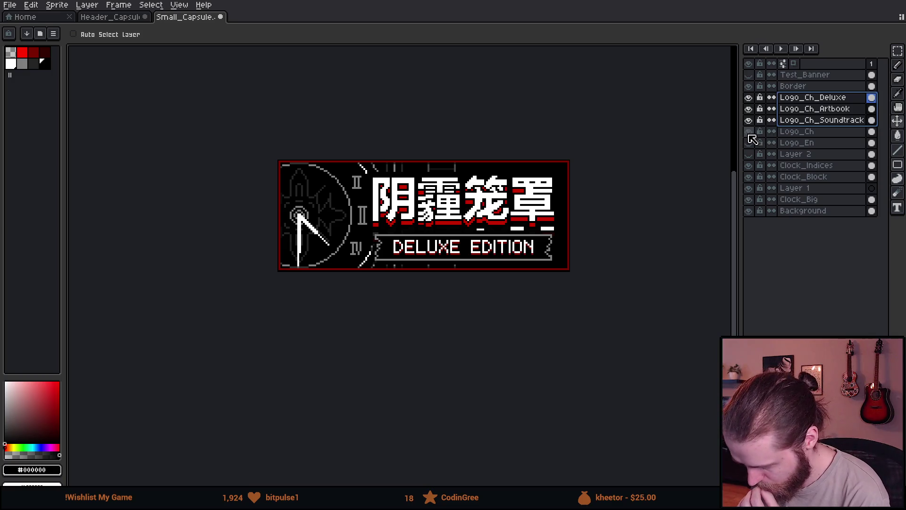
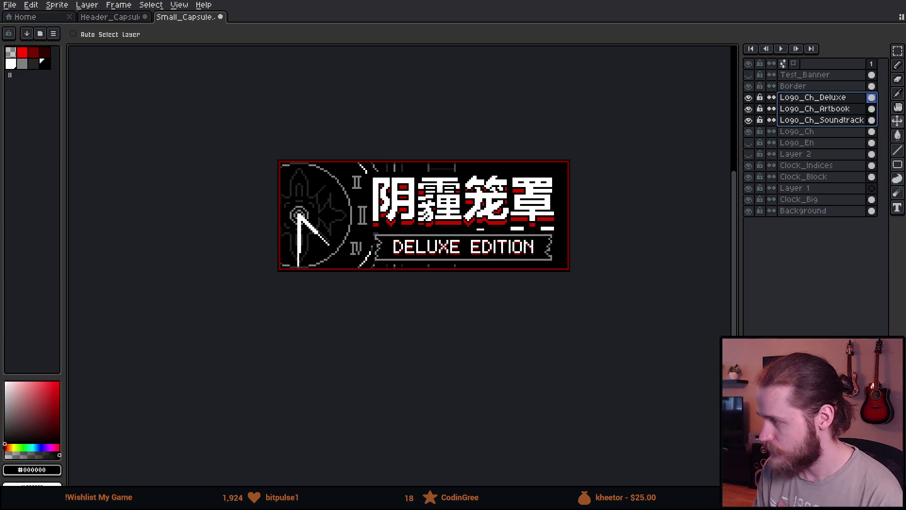
- Show only the Logo_Ch_Soundtrack layer and export it at 300% with a Soundtrack_ file-name prefix
{"action": "key", "text": "plus"}
{"action": "key", "text": "plus"}
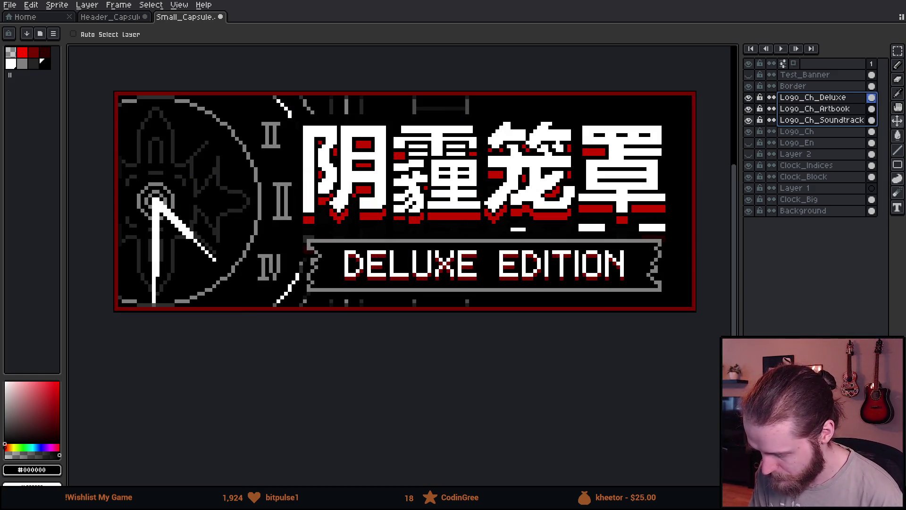
{"action": "left_click", "coordinate": [749, 97]}
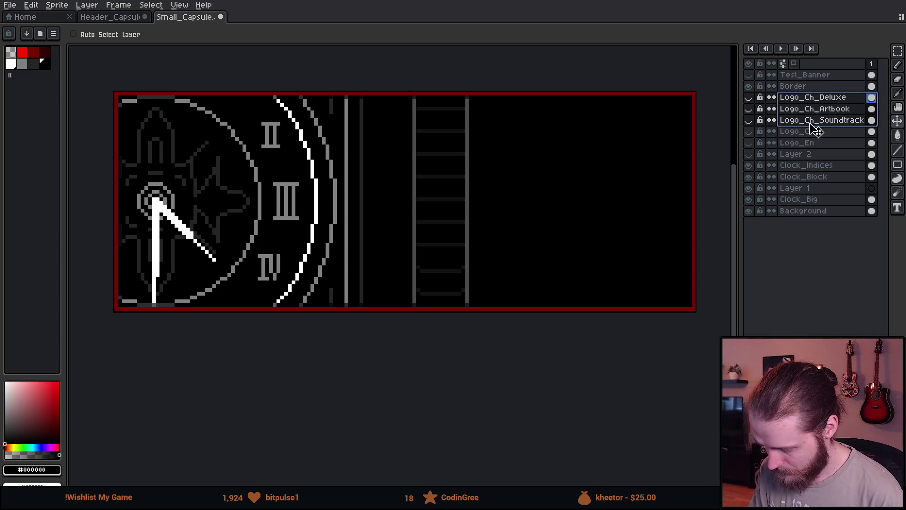
{"action": "left_click", "coordinate": [810, 121]}
{"action": "left_click", "coordinate": [749, 121]}
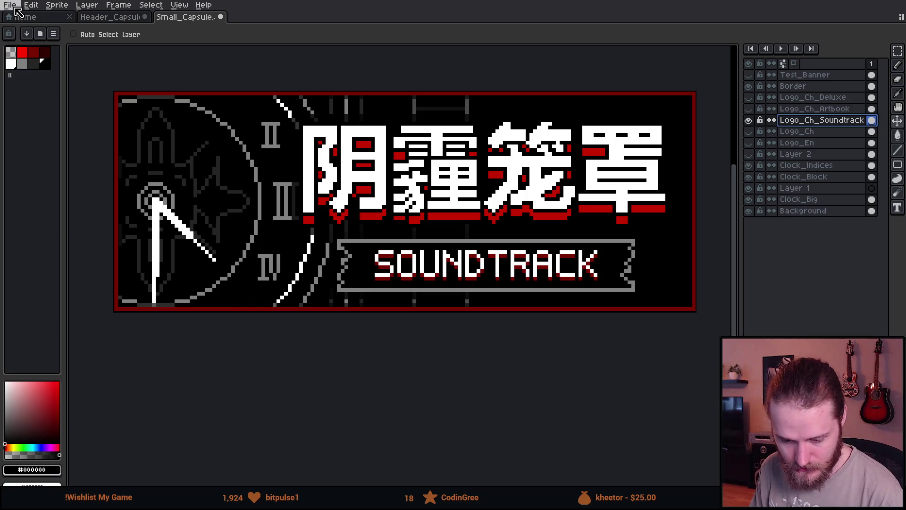
{"action": "left_click", "coordinate": [16, 11]}
{"action": "mouse_move", "coordinate": [44, 100]}
{"action": "left_click", "coordinate": [136, 100]}
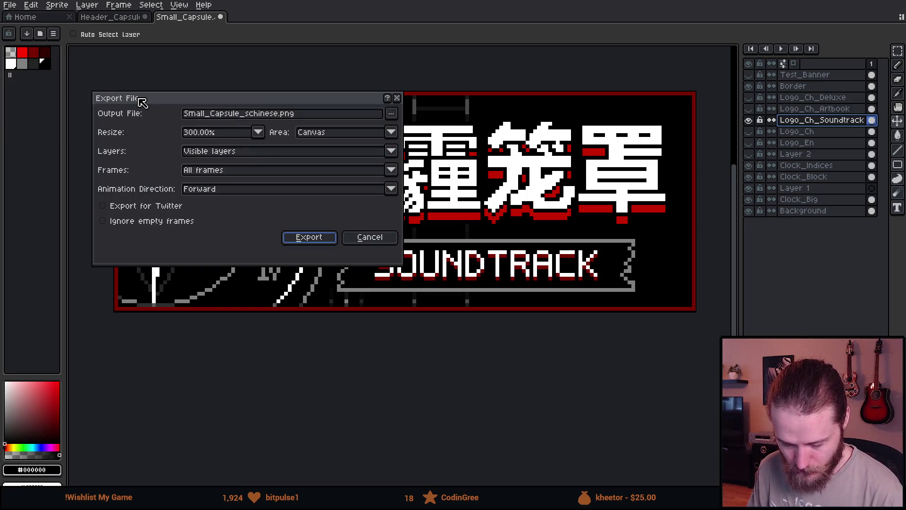
{"action": "left_click", "coordinate": [250, 113]}
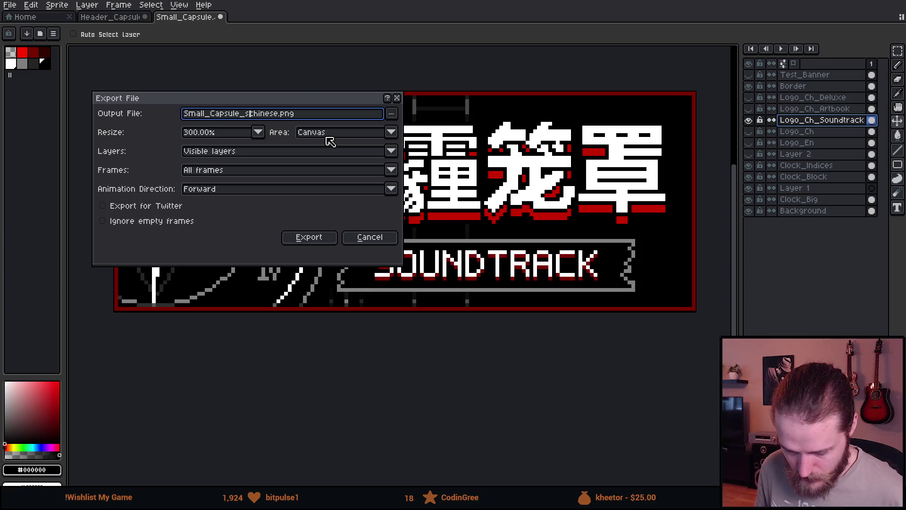
{"action": "type", "text": "Soundtrack_"}
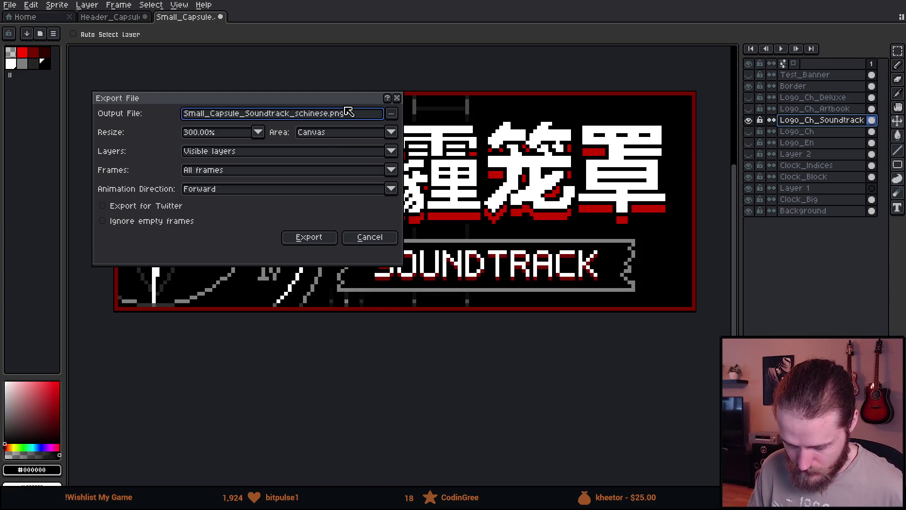
{"action": "left_click", "coordinate": [331, 237]}
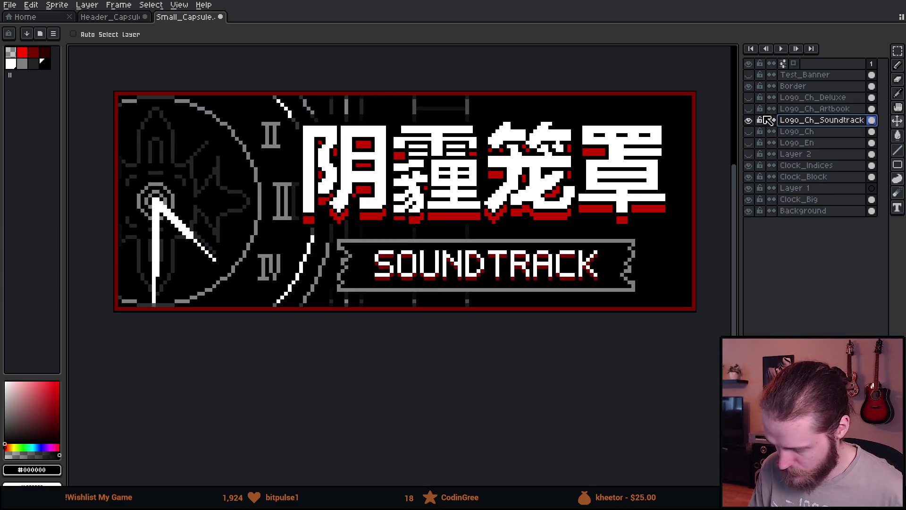
- Swap to the Artbook logo layer and export it, renaming the file to Artbook
{"action": "left_click", "coordinate": [749, 120]}
{"action": "left_click", "coordinate": [749, 109]}
{"action": "left_click", "coordinate": [10, 4]}
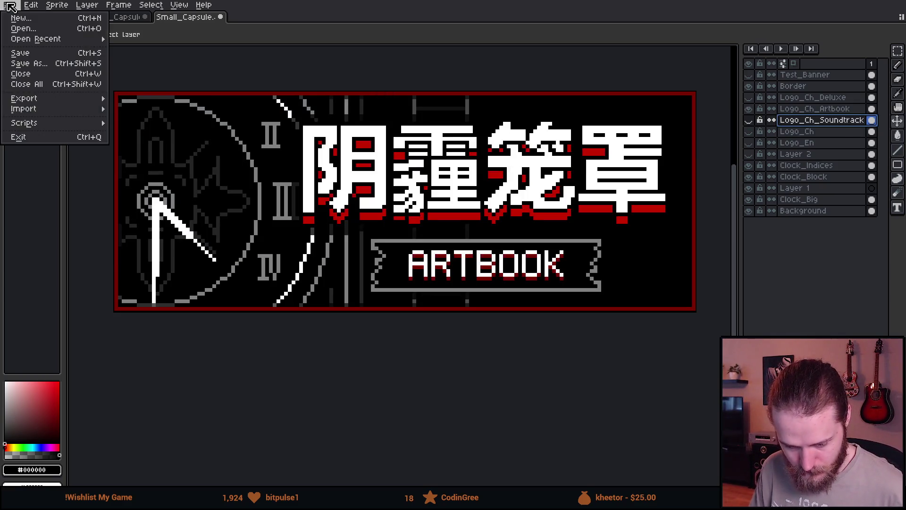
{"action": "mouse_move", "coordinate": [26, 96]}
{"action": "left_click", "coordinate": [137, 98]}
{"action": "double_click", "coordinate": [259, 114]}
{"action": "type", "text": "Artbook_schinese.png"}
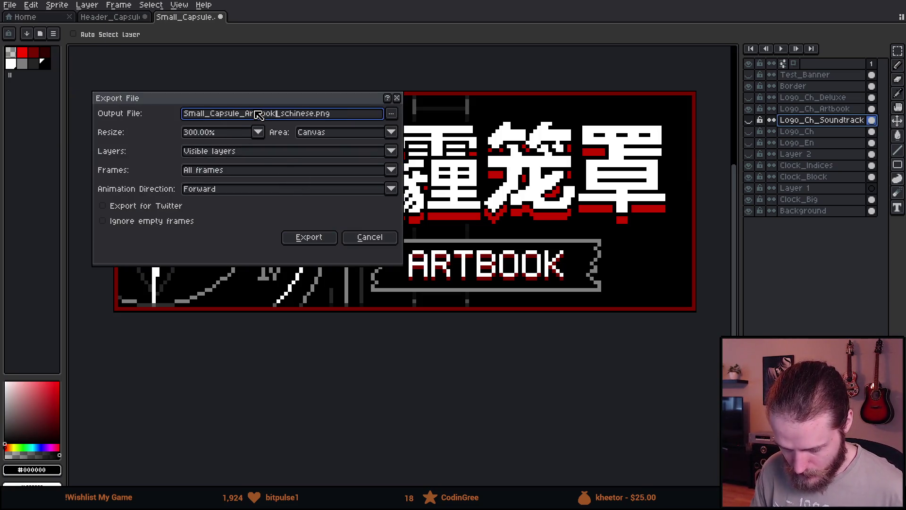
{"action": "left_click", "coordinate": [310, 238]}
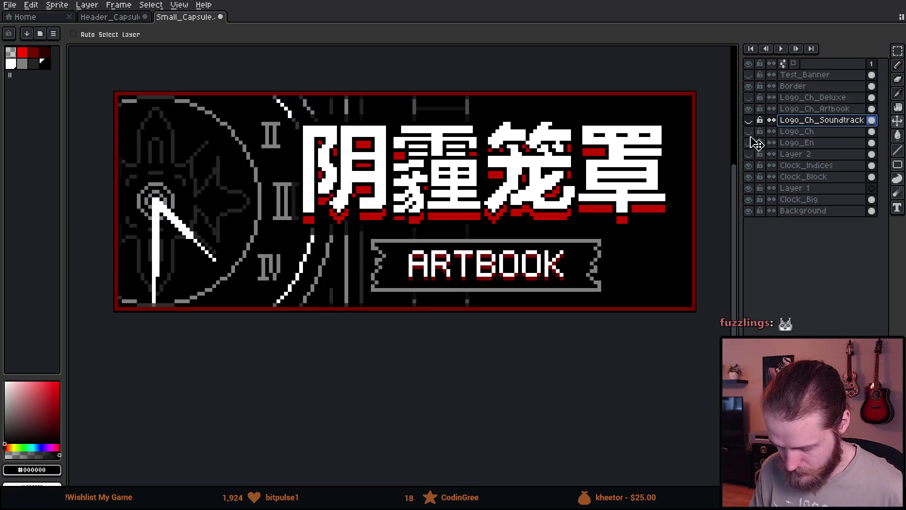
- Show the Deluxe logo layer on Small_Capsule and export it as Deluxe_schine
{"action": "left_click", "coordinate": [749, 109]}
{"action": "left_click", "coordinate": [748, 97]}
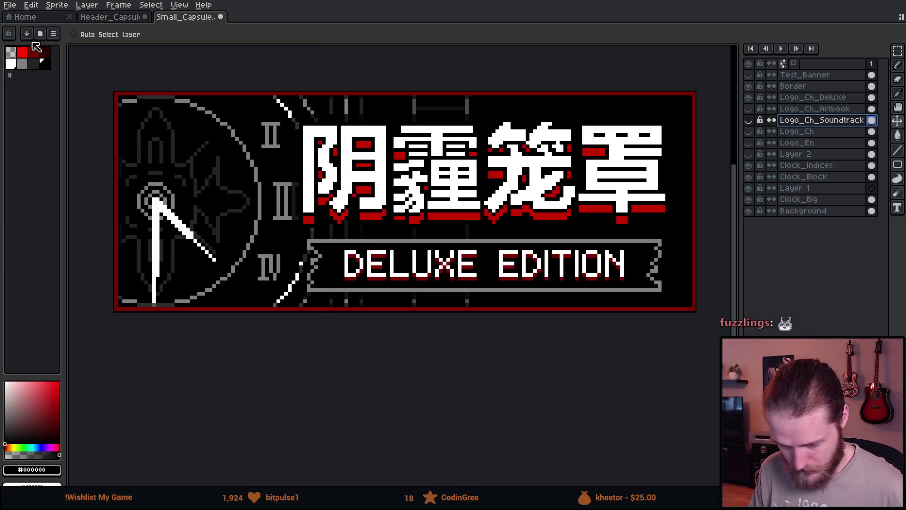
{"action": "left_click", "coordinate": [21, 17]}
{"action": "left_click", "coordinate": [192, 18]}
{"action": "left_click", "coordinate": [10, 4]}
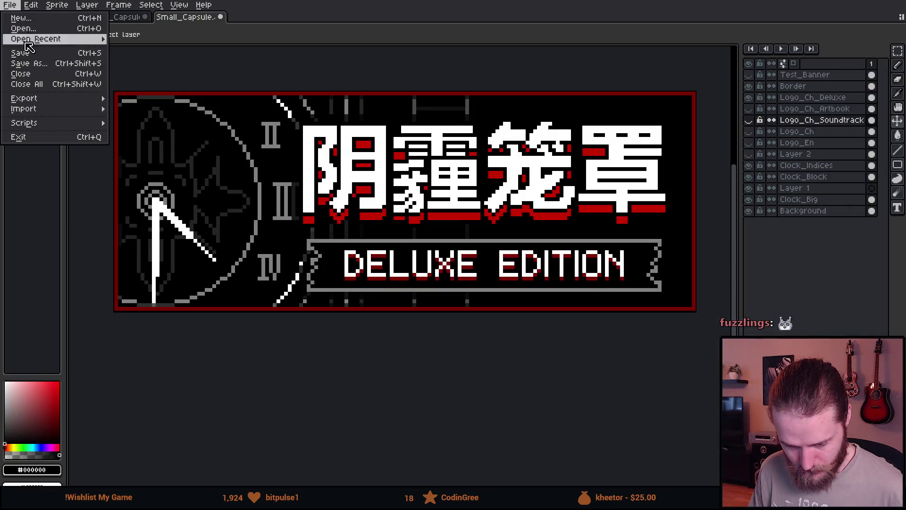
{"action": "mouse_move", "coordinate": [42, 101]}
{"action": "left_click", "coordinate": [145, 103]}
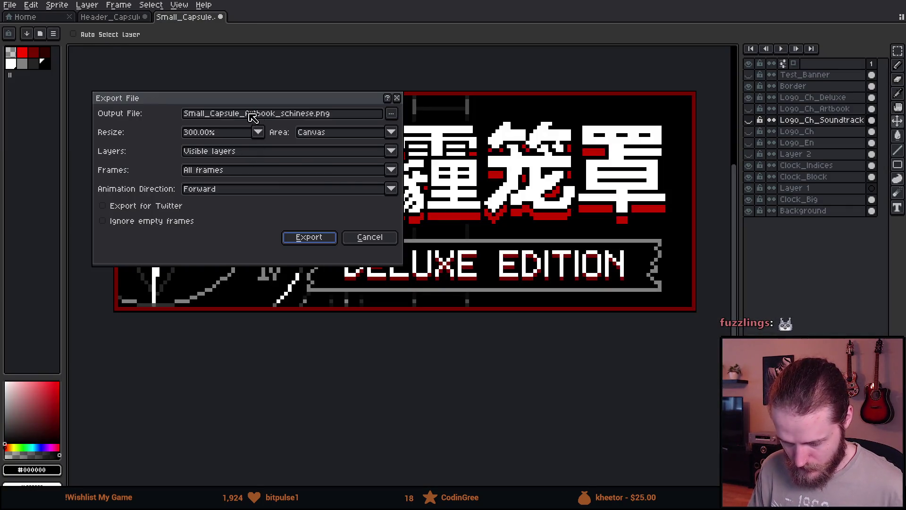
{"action": "double_click", "coordinate": [265, 118]}
{"action": "type", "text": "Deluxe_schine"}
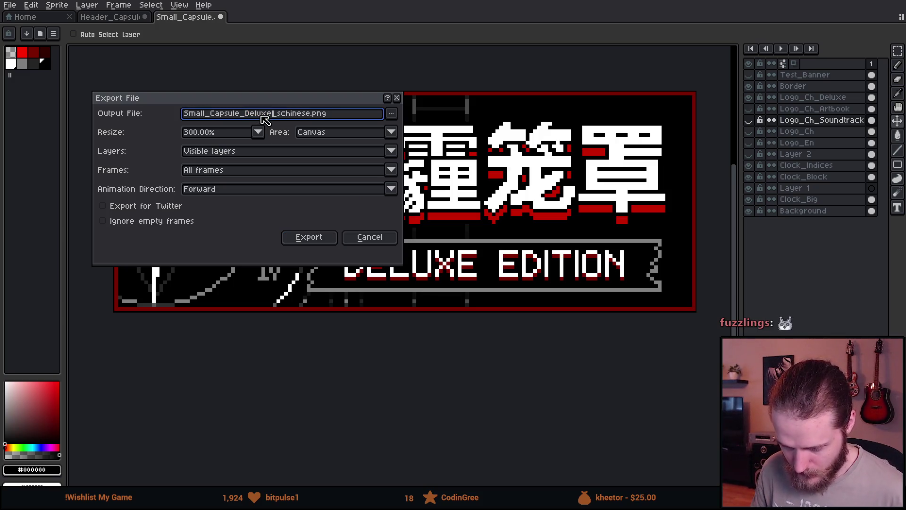
{"action": "key", "text": "Return"}
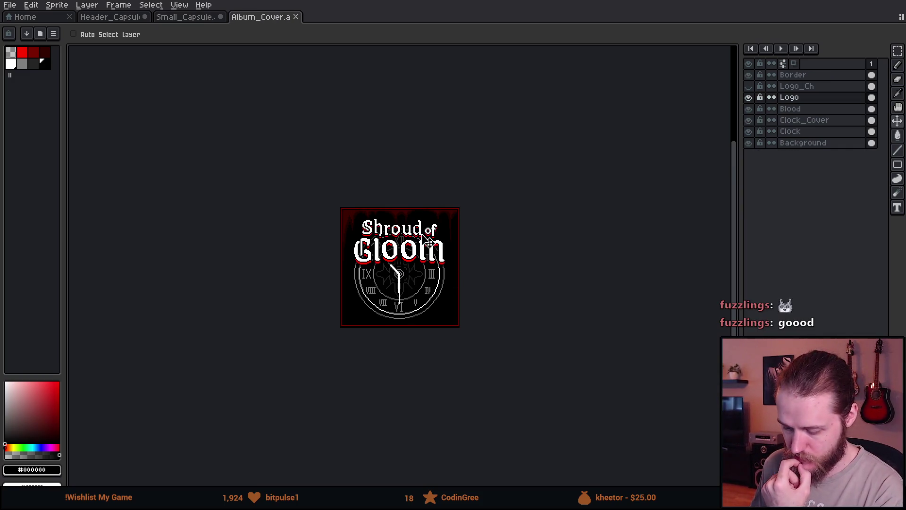
- Zoom over the Album_Cover artwork, then go back to the Small_Capsule tab
{"action": "scroll", "coordinate": [403, 296], "scroll_direction": "up", "scroll_amount": 1}
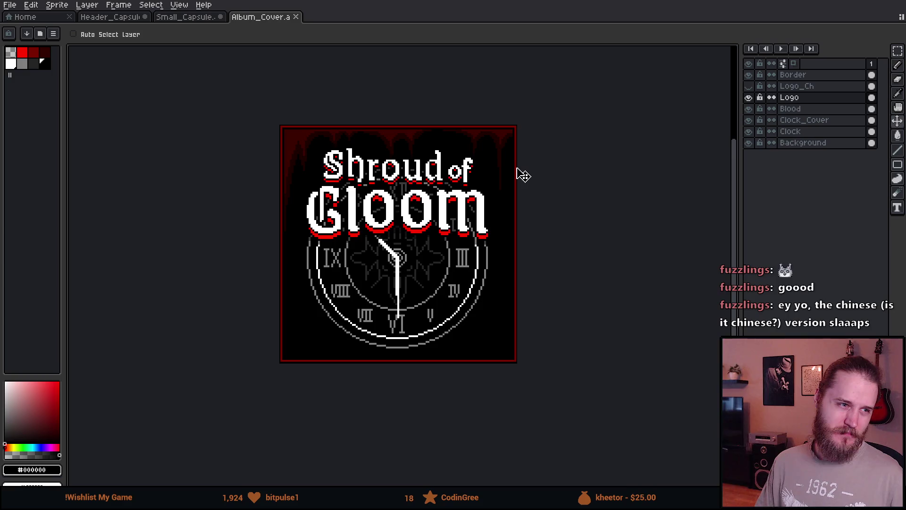
{"action": "left_click", "coordinate": [183, 19]}
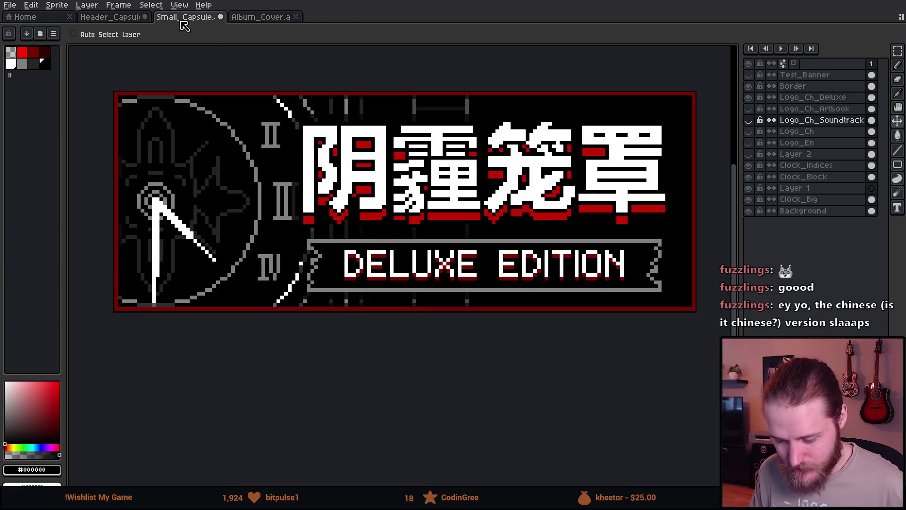
- Show Logo_Ch_Soundtrack instead of Deluxe and marquee-select its SOUNDTRACK banner box
{"action": "left_click", "coordinate": [749, 97]}
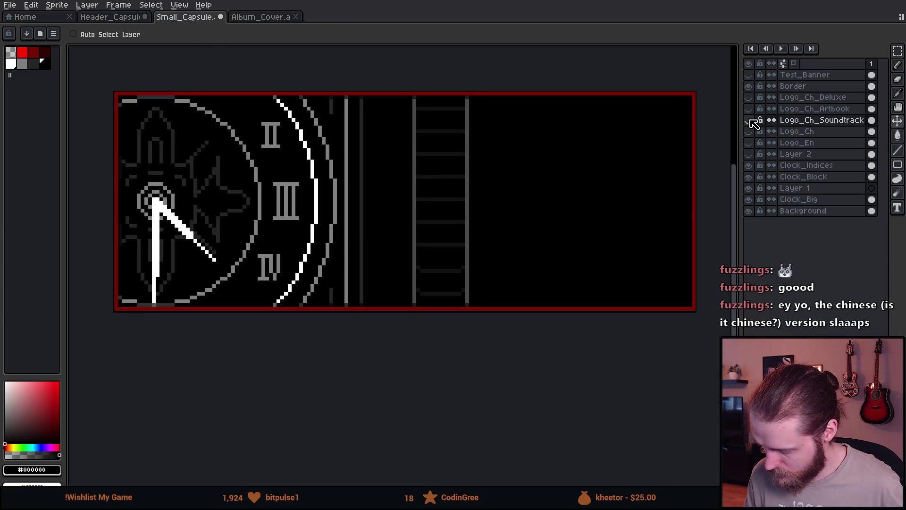
{"action": "left_click", "coordinate": [749, 120]}
{"action": "key", "text": "m"}
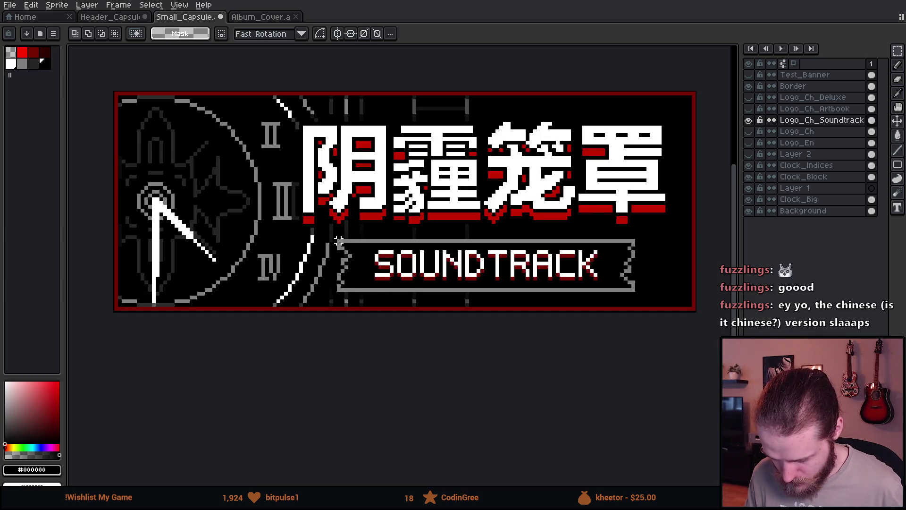
{"action": "scroll", "coordinate": [335, 232], "scroll_direction": "up", "scroll_amount": 2}
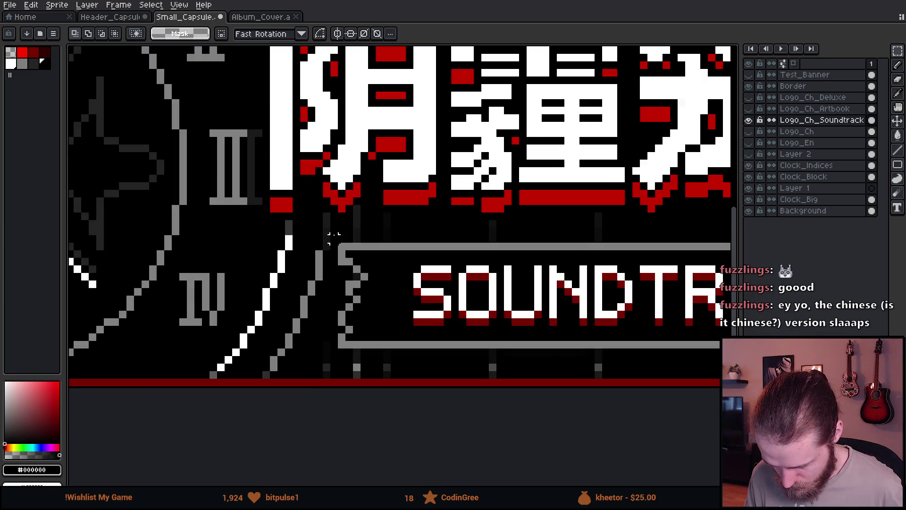
{"action": "scroll", "coordinate": [324, 233], "scroll_direction": "down", "scroll_amount": 2}
{"action": "mouse_move", "coordinate": [239, 270]}
{"action": "left_mouse_down"}
{"action": "mouse_move", "coordinate": [699, 363]}
{"action": "mouse_move", "coordinate": [636, 358]}
{"action": "left_mouse_up"}
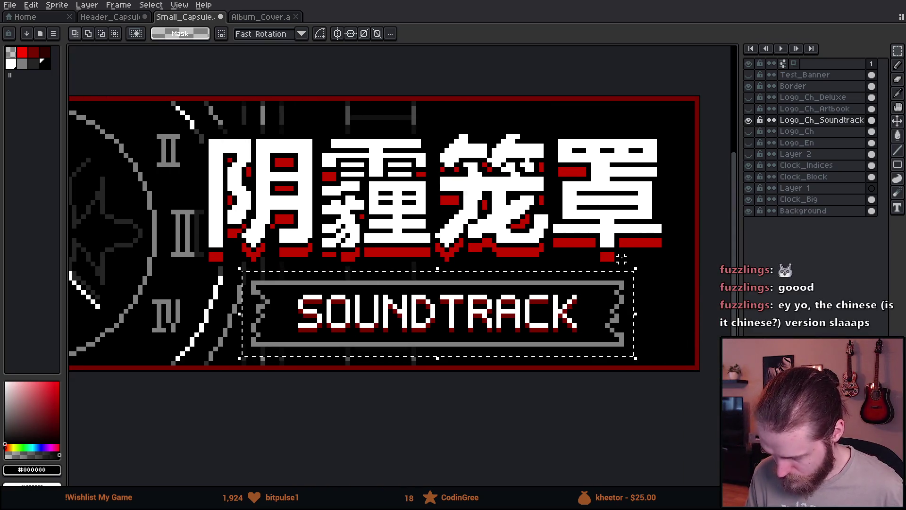
{"action": "left_click", "coordinate": [261, 17]}
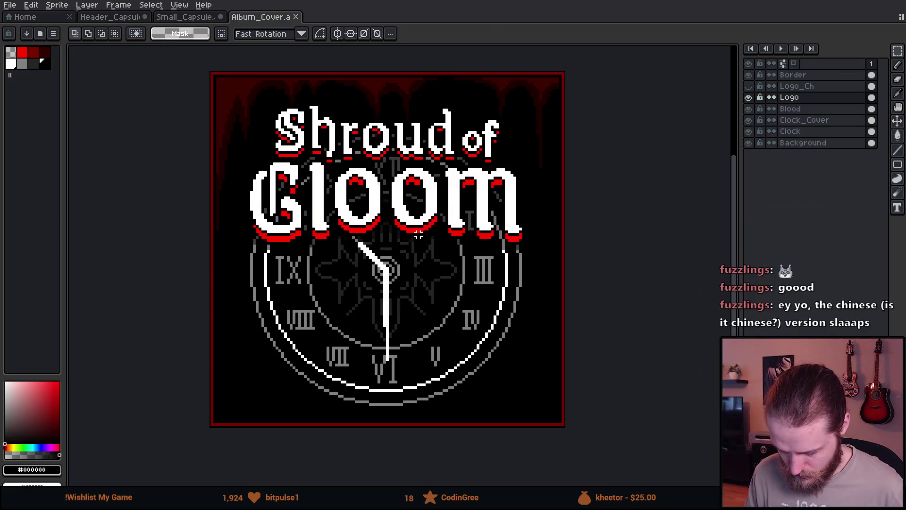
- Paste the SOUNDTRACK banner into the album cover and place it at the bottom
{"action": "key", "text": "ctrl+v"}
{"action": "mouse_move", "coordinate": [418, 226]}
{"action": "left_mouse_down"}
{"action": "mouse_move", "coordinate": [373, 422]}
{"action": "mouse_move", "coordinate": [373, 402]}
{"action": "left_mouse_up"}
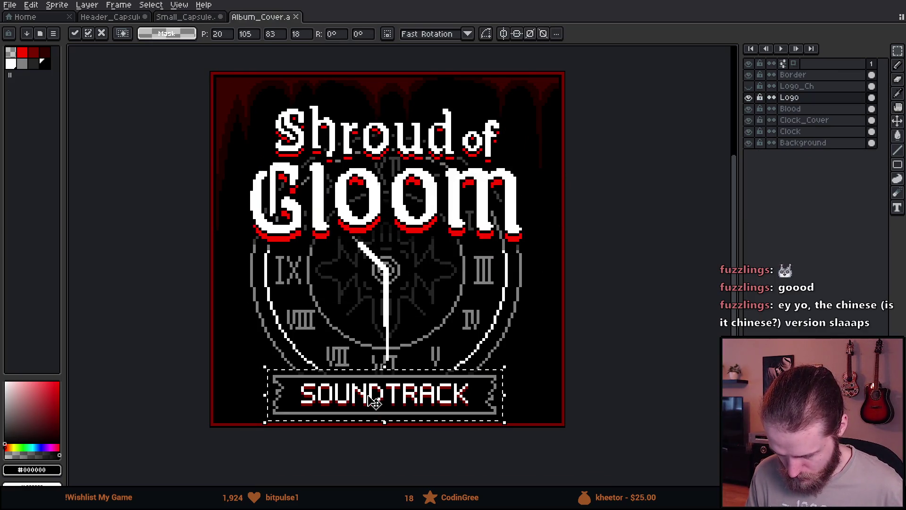
{"action": "scroll", "coordinate": [373, 401], "scroll_direction": "down", "scroll_amount": 3}
{"action": "key", "text": "Return"}
{"action": "scroll", "coordinate": [479, 336], "scroll_direction": "down", "scroll_amount": 1}
{"action": "scroll", "coordinate": [467, 345], "scroll_direction": "up", "scroll_amount": 1}
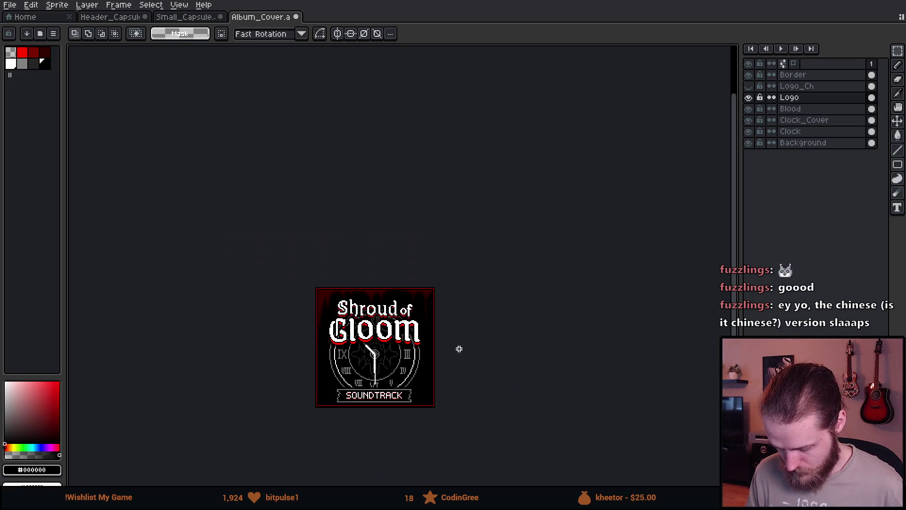
{"action": "scroll", "coordinate": [467, 345], "scroll_direction": "up", "scroll_amount": 2}
{"action": "scroll", "coordinate": [267, 376], "scroll_direction": "up", "scroll_amount": 1}
{"action": "scroll", "coordinate": [267, 375], "scroll_direction": "down", "scroll_amount": 3}
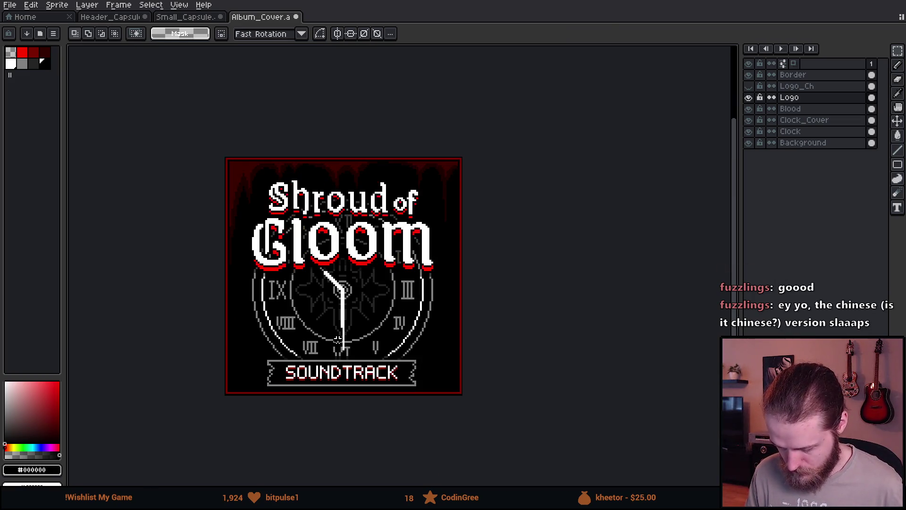
{"action": "scroll", "coordinate": [394, 344], "scroll_direction": "up", "scroll_amount": 2}
- Try moving the banner up onto the clock, then undo it back to the bottom
{"action": "mouse_move", "coordinate": [394, 343]}
{"action": "left_mouse_down"}
{"action": "mouse_move", "coordinate": [399, 219]}
{"action": "mouse_move", "coordinate": [401, 229]}
{"action": "left_mouse_up"}
{"action": "scroll", "coordinate": [538, 262], "scroll_direction": "down", "scroll_amount": 1}
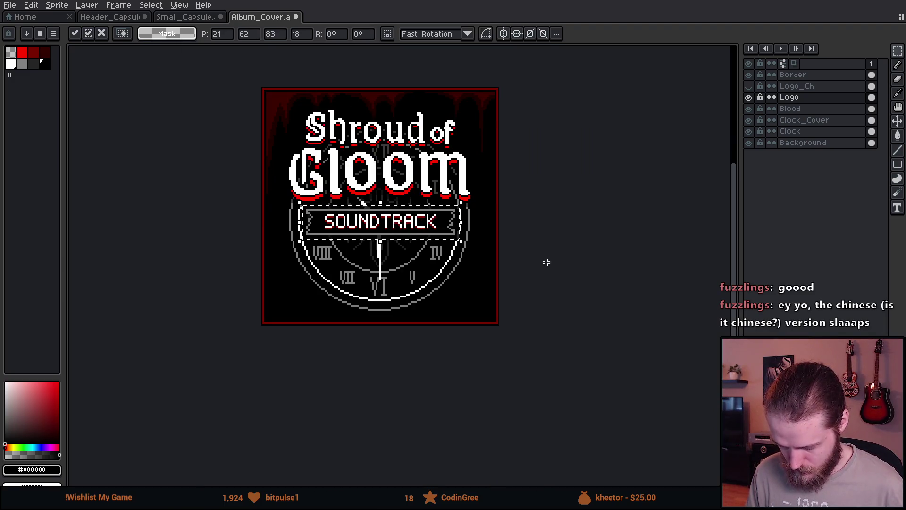
{"action": "key", "text": "Return"}
{"action": "scroll", "coordinate": [537, 263], "scroll_direction": "down", "scroll_amount": 1}
{"action": "scroll", "coordinate": [537, 263], "scroll_direction": "up", "scroll_amount": 1}
{"action": "key", "text": "ctrl+z"}
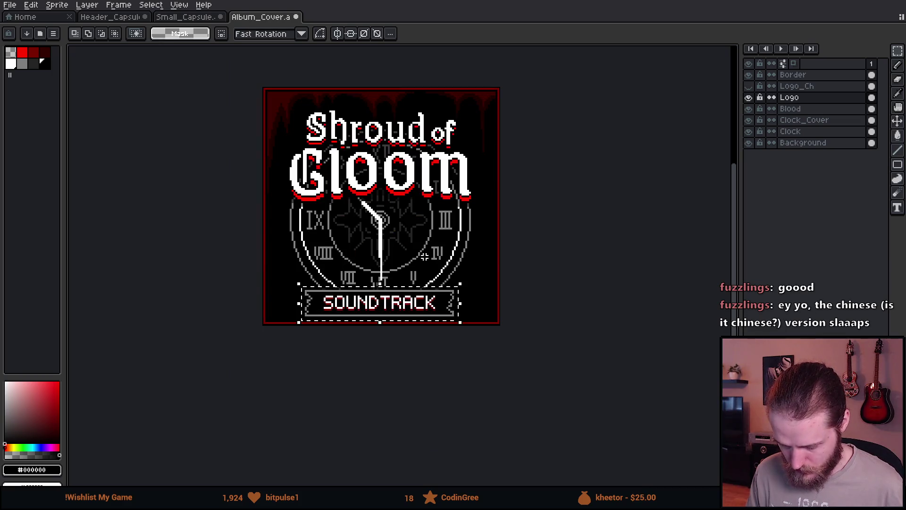
{"action": "scroll", "coordinate": [430, 262], "scroll_direction": "down", "scroll_amount": 1}
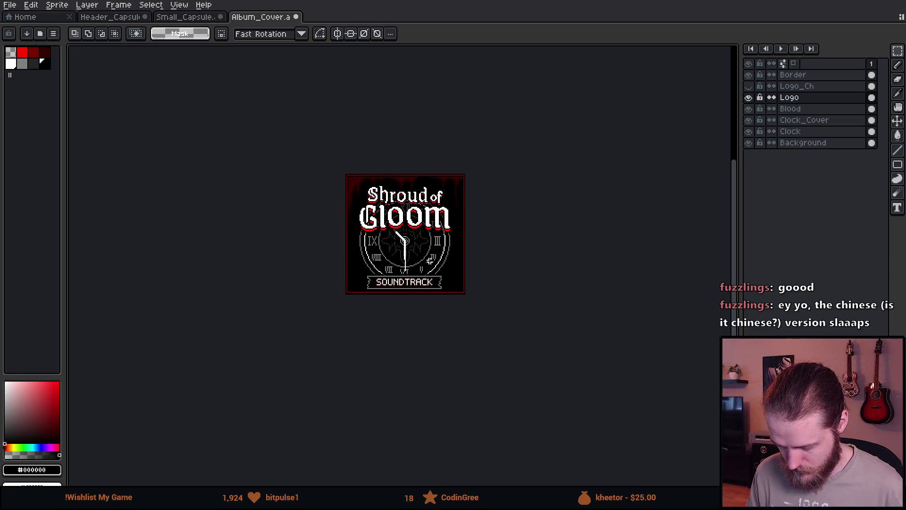
{"action": "scroll", "coordinate": [430, 261], "scroll_direction": "up", "scroll_amount": 1}
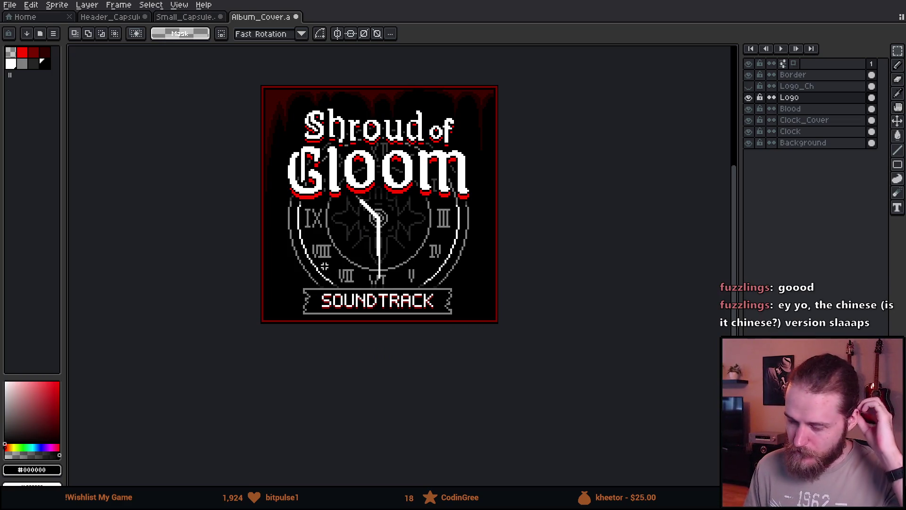
{"action": "scroll", "coordinate": [314, 233], "scroll_direction": "down", "scroll_amount": 2}
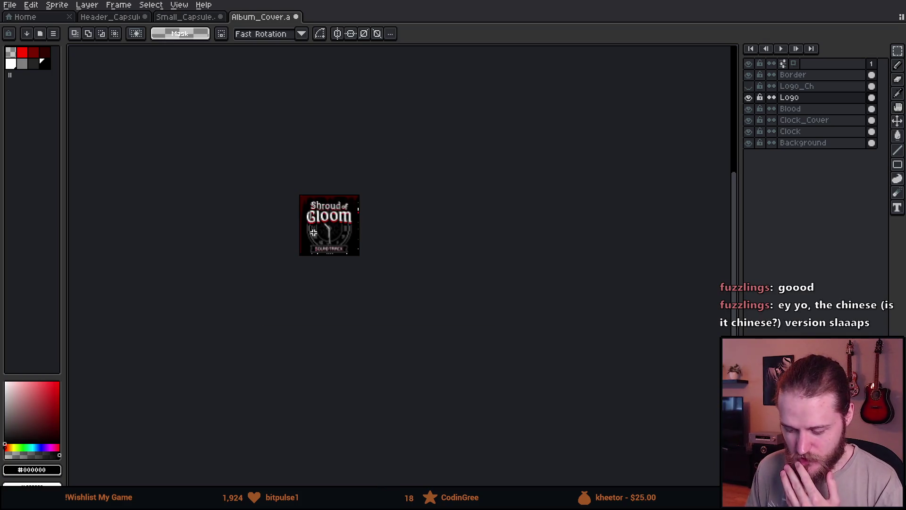
- Fit the cover in view, select the bottom SOUNDTRACK banner area and delete it
{"action": "key", "text": "ctrl+0"}
{"action": "key", "text": "ctrl+a"}
{"action": "key", "text": "ctrl+d"}
{"action": "left_click_drag", "start_coordinate": [436, 280], "coordinate": [347, 240]}
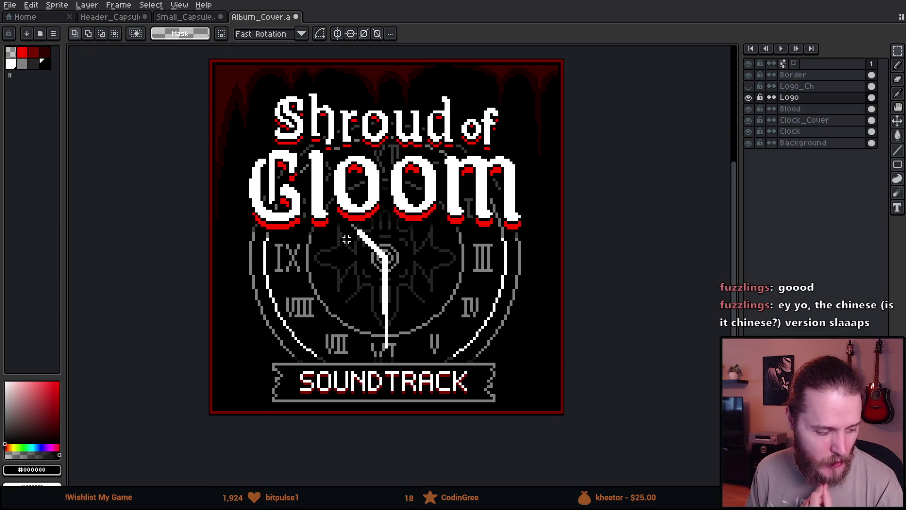
{"action": "scroll", "coordinate": [336, 232], "scroll_direction": "down", "scroll_amount": 1}
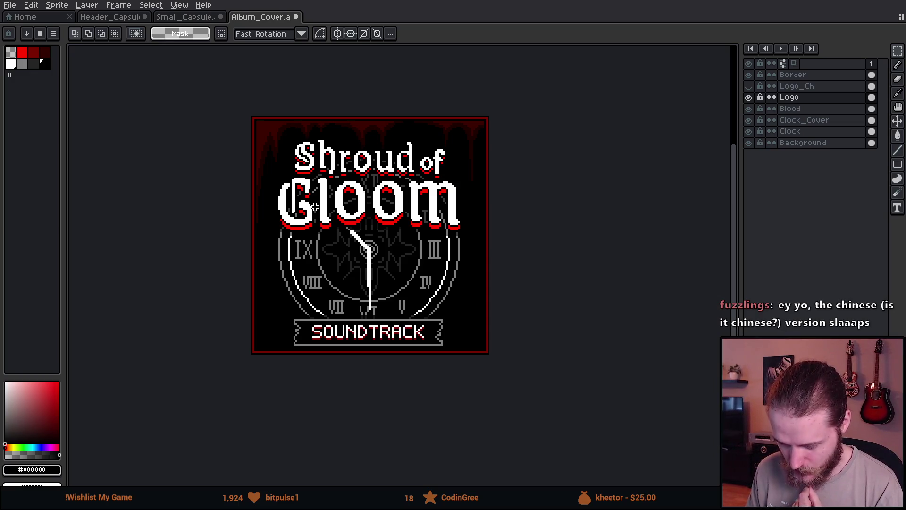
{"action": "mouse_move", "coordinate": [251, 301]}
{"action": "left_mouse_down"}
{"action": "mouse_move", "coordinate": [521, 419]}
{"action": "mouse_move", "coordinate": [504, 370]}
{"action": "left_mouse_up"}
{"action": "key", "text": "Delete"}
{"action": "scroll", "coordinate": [487, 335], "scroll_direction": "down", "scroll_amount": 2}
{"action": "scroll", "coordinate": [487, 322], "scroll_direction": "up", "scroll_amount": 2}
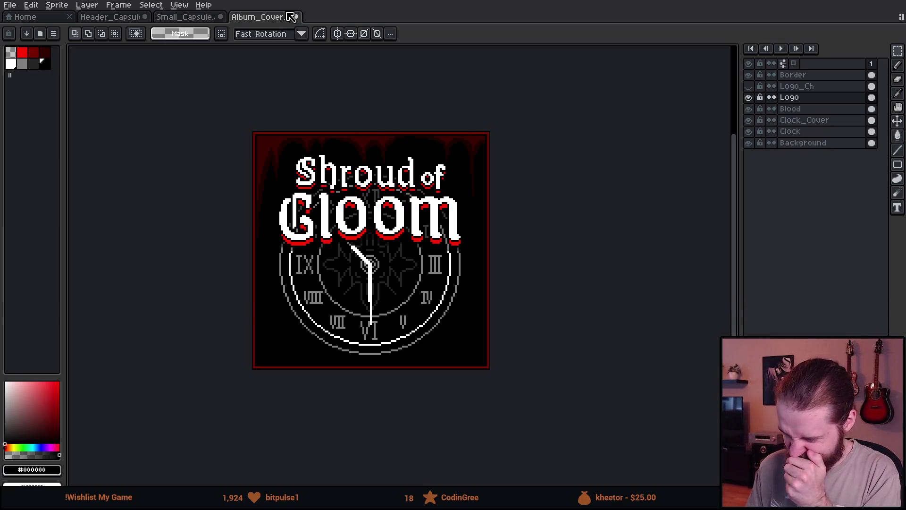
- Close Album_Cover with Don't Save and clear the selection on Small_Capsule
{"action": "left_click", "coordinate": [748, 86]}
{"action": "left_click", "coordinate": [748, 87]}
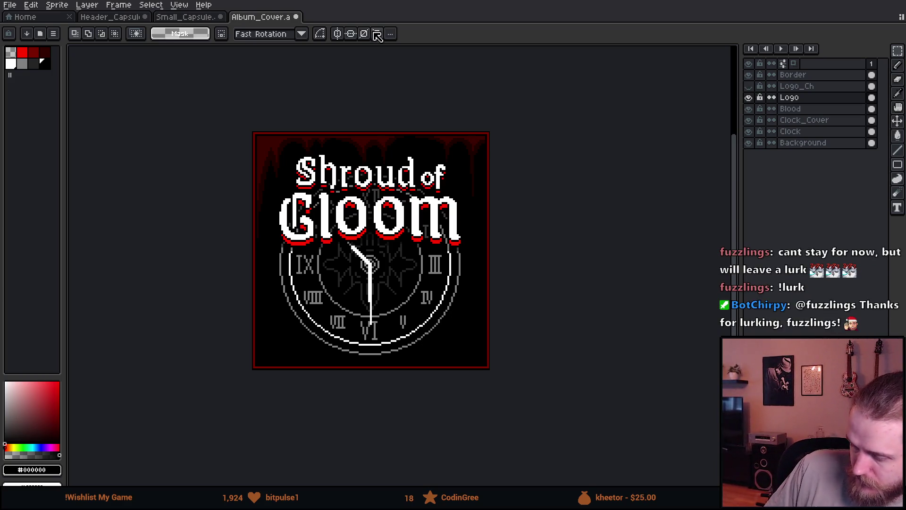
{"action": "left_click", "coordinate": [296, 17]}
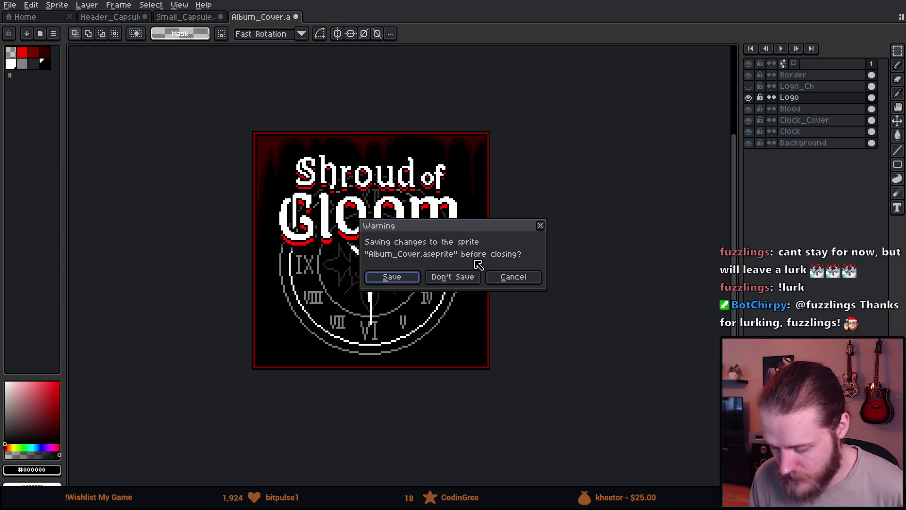
{"action": "left_click", "coordinate": [465, 278]}
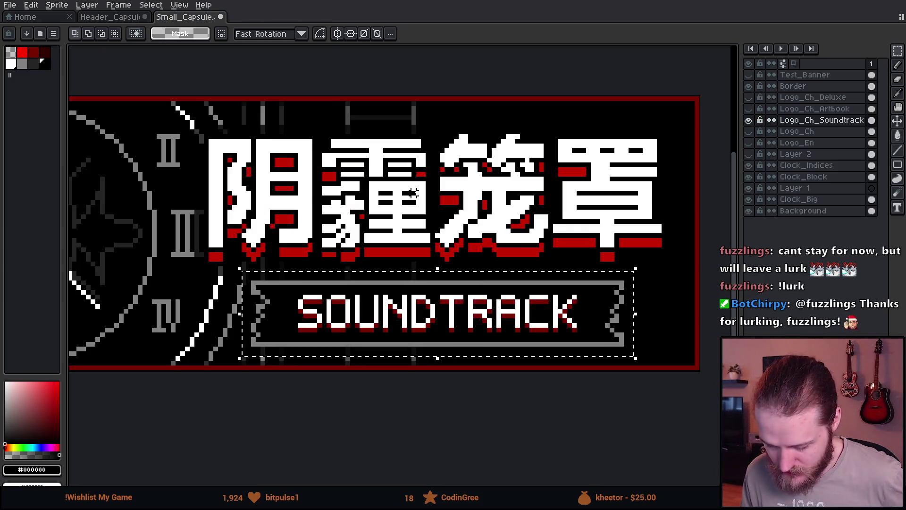
{"action": "key", "text": "ctrl+d"}
{"action": "scroll", "coordinate": [220, 60], "scroll_direction": "down", "scroll_amount": 2}
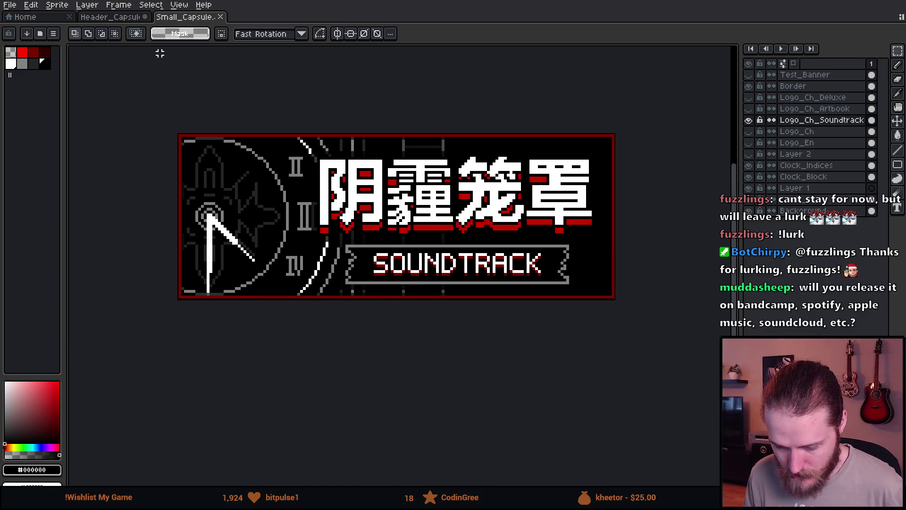
- Switch to the Header_Capsule tab and save it with Ctrl+S
{"action": "left_click", "coordinate": [121, 17]}
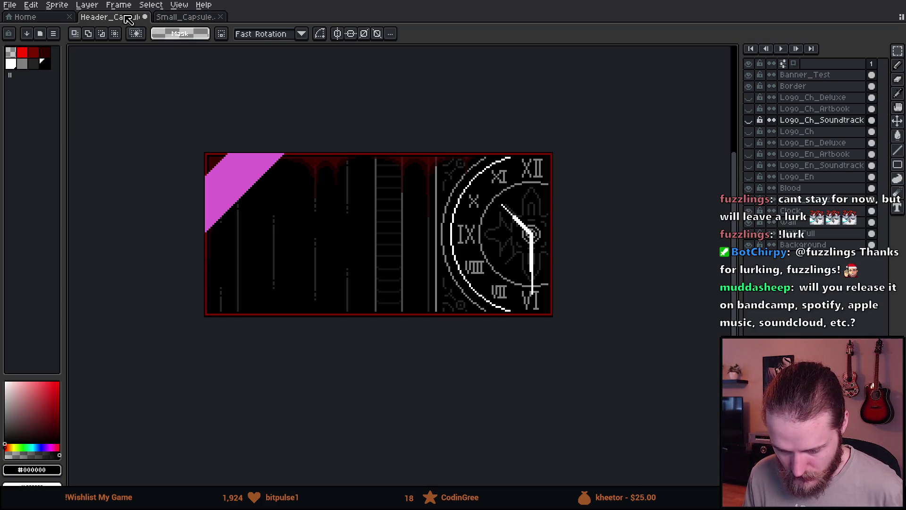
{"action": "key", "text": "ctrl+s"}
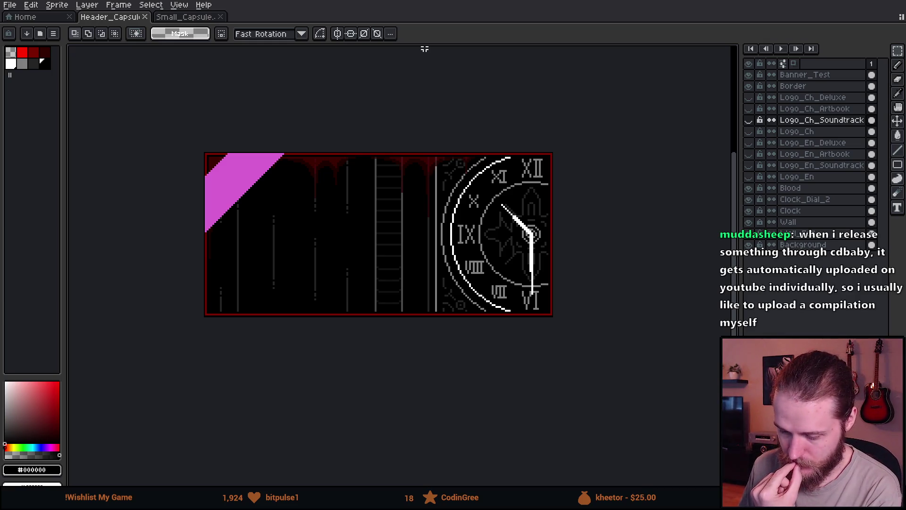
- Zoom in on the Header_Capsule clock artwork
{"action": "scroll", "coordinate": [385, 203], "scroll_direction": "up", "scroll_amount": 1}
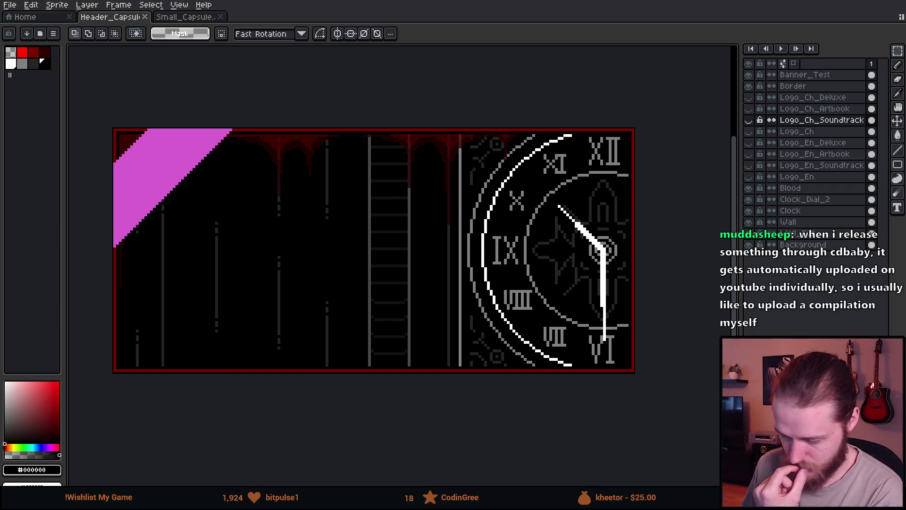
- Make the Logo_Ch_Soundtrack layer visible on the header capsule
{"action": "left_click", "coordinate": [750, 120]}
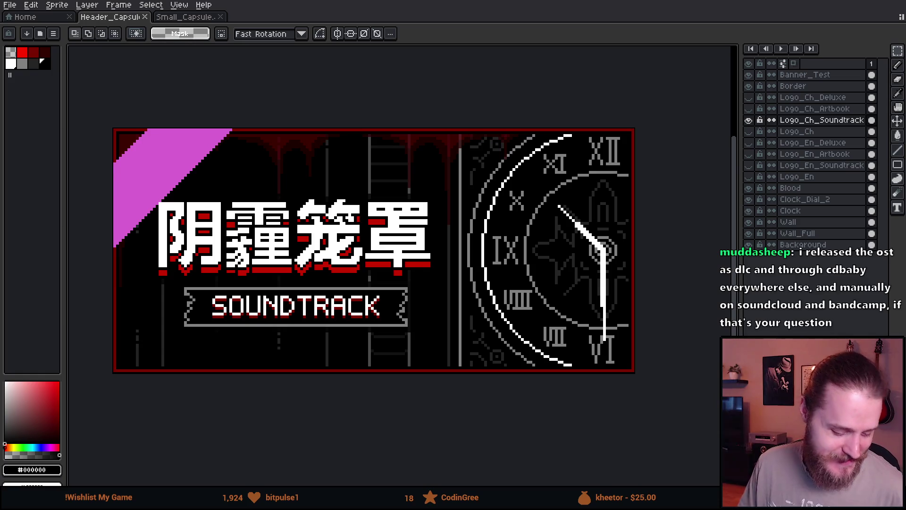
- Switch to the Faith in Despair Steam page and highlight the Chinese title 绝望信仰
{"action": "key", "text": "alt+Tab"}
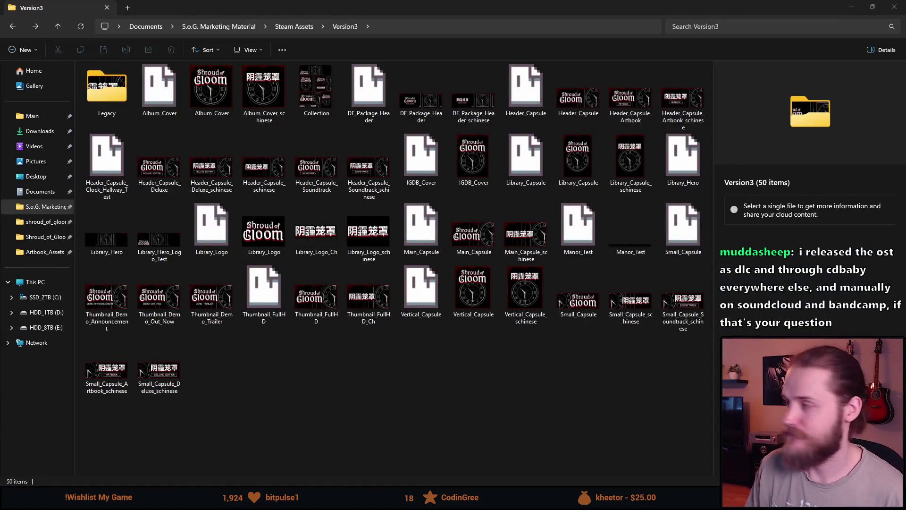
{"action": "key", "text": "alt+Tab"}
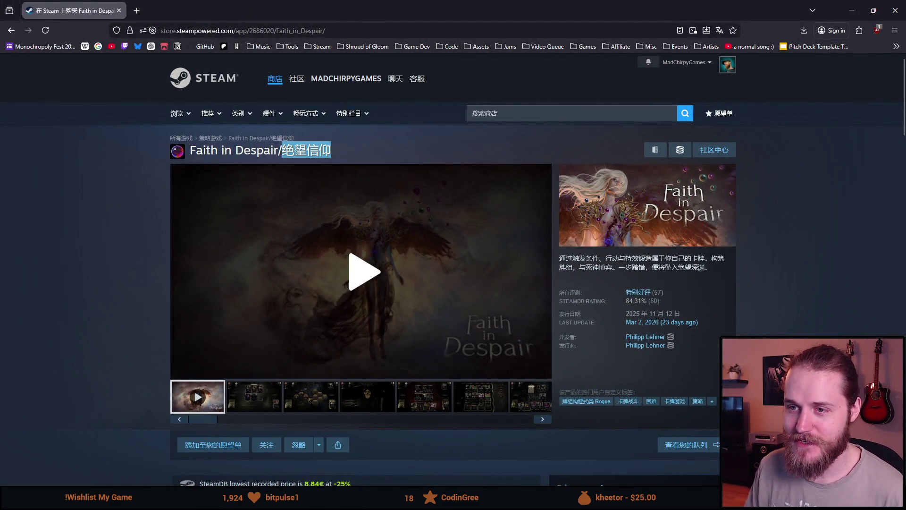
{"action": "left_click", "coordinate": [346, 146]}
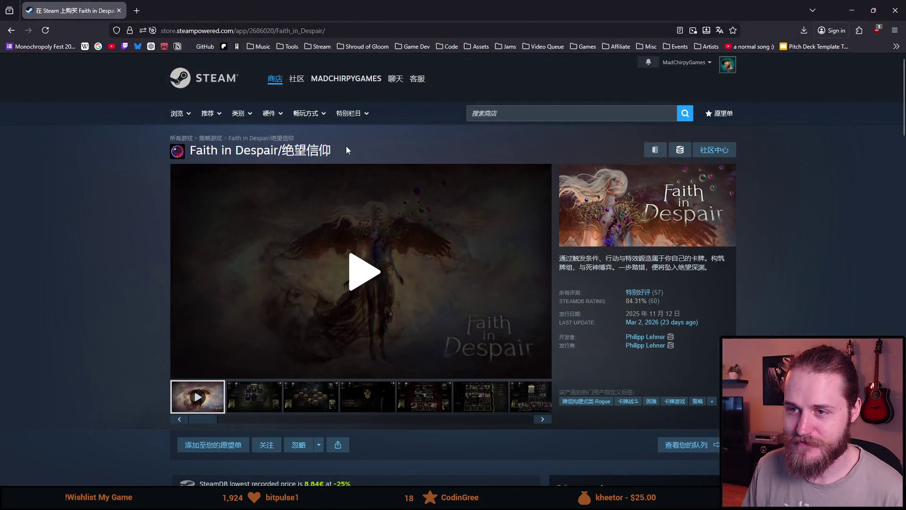
{"action": "mouse_move", "coordinate": [257, 150]}
{"action": "left_mouse_down"}
{"action": "mouse_move", "coordinate": [309, 150]}
{"action": "mouse_move", "coordinate": [196, 150]}
{"action": "mouse_move", "coordinate": [336, 151]}
{"action": "left_mouse_up"}
{"action": "left_click", "coordinate": [289, 157]}
{"action": "left_click", "coordinate": [336, 151]}
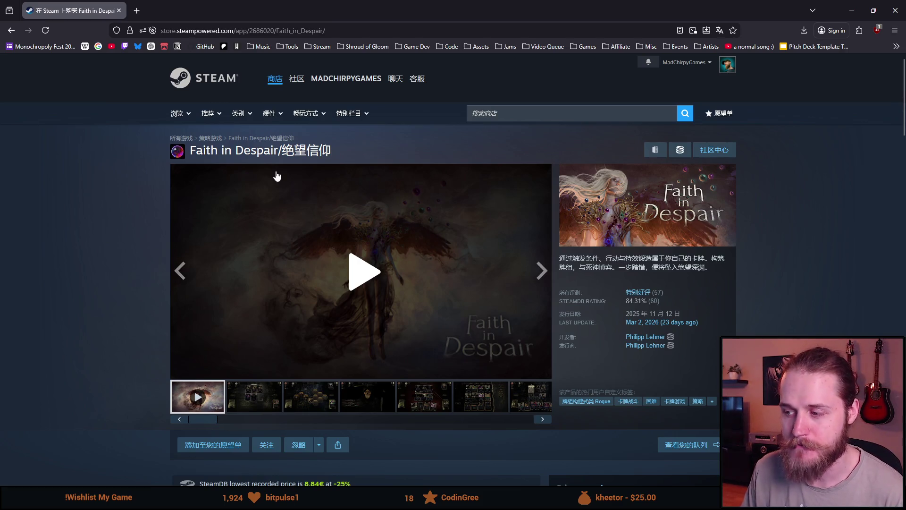
{"action": "scroll", "coordinate": [118, 267], "scroll_direction": "down", "scroll_amount": 6}
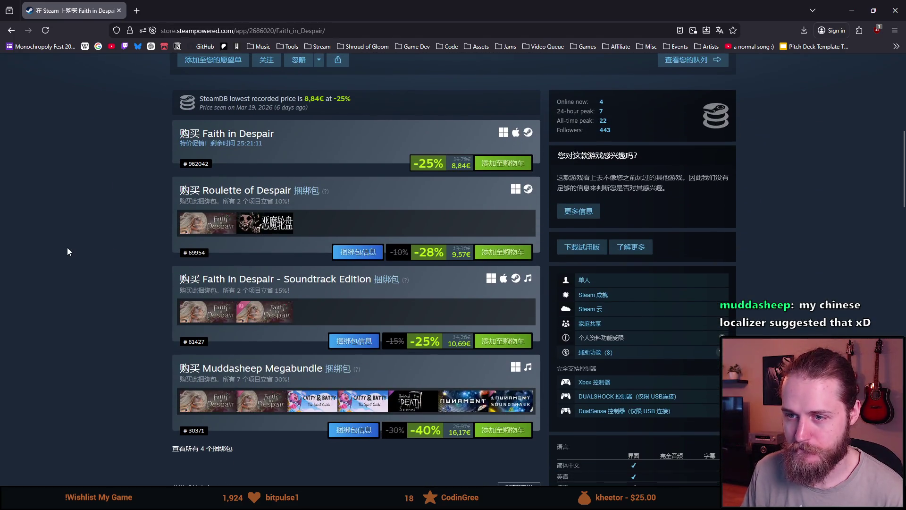
{"action": "scroll", "coordinate": [65, 255], "scroll_direction": "down", "scroll_amount": 2}
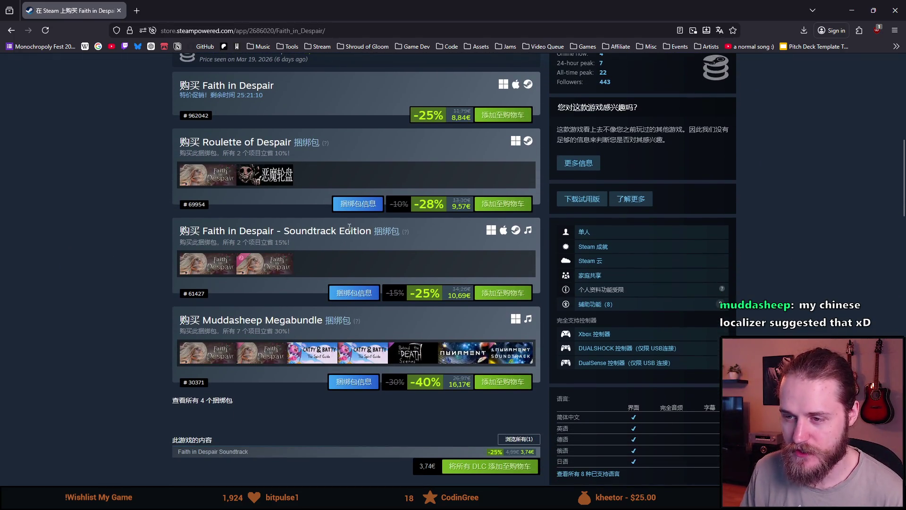
{"action": "scroll", "coordinate": [70, 267], "scroll_direction": "up", "scroll_amount": 8}
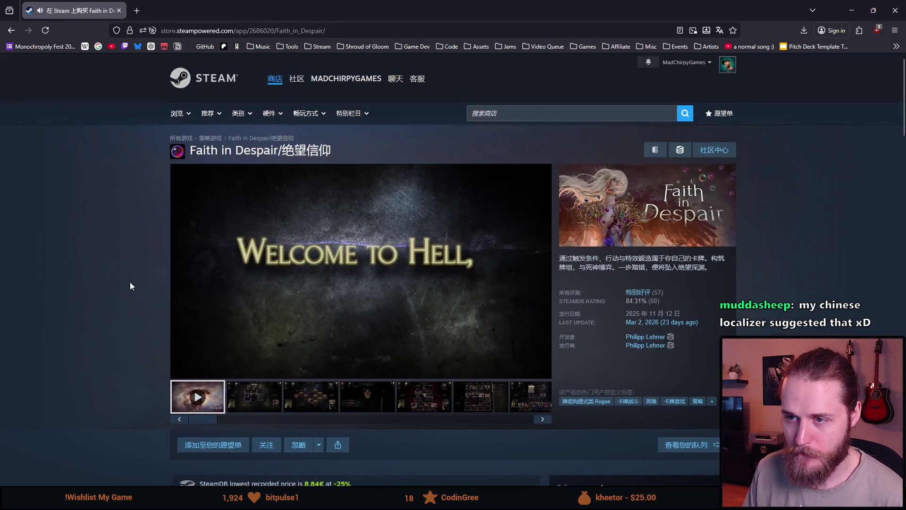
{"action": "mouse_move", "coordinate": [181, 370]}
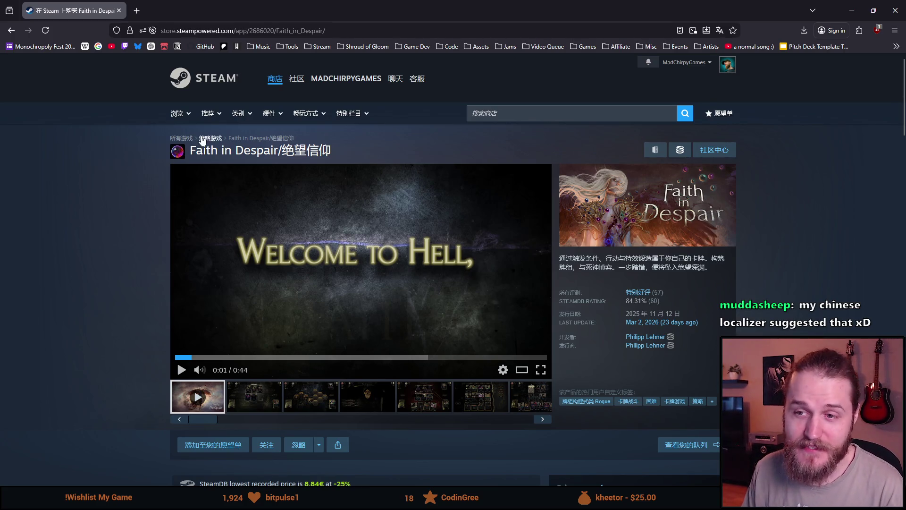
- Compare the English title Faith in Despair with its Chinese part, then open the Shroud of Gloom bookmarks
{"action": "mouse_move", "coordinate": [191, 150]}
{"action": "left_mouse_down"}
{"action": "mouse_move", "coordinate": [331, 151]}
{"action": "mouse_move", "coordinate": [197, 151]}
{"action": "mouse_move", "coordinate": [280, 151]}
{"action": "left_mouse_up"}
{"action": "left_click", "coordinate": [273, 150]}
{"action": "left_click", "coordinate": [191, 156]}
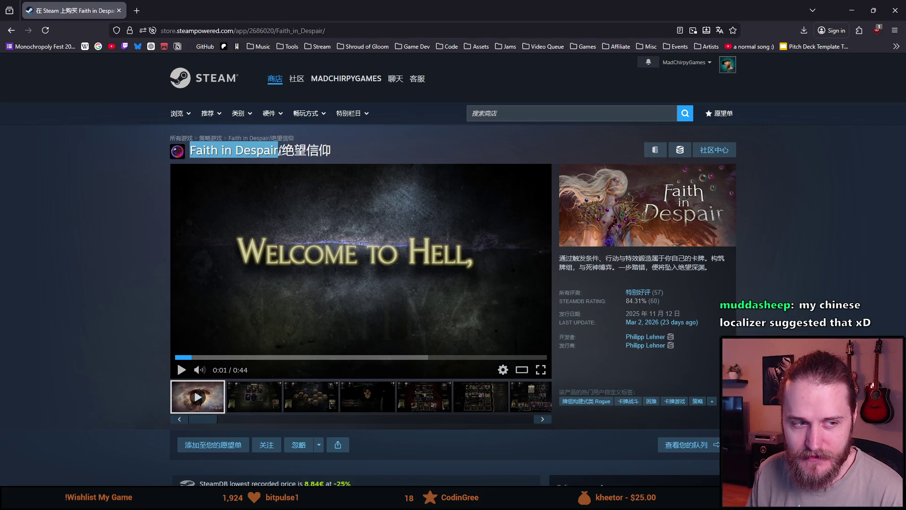
{"action": "left_click_drag", "start_coordinate": [319, 151], "coordinate": [190, 150]}
{"action": "left_click", "coordinate": [364, 163]}
{"action": "left_click", "coordinate": [361, 151]}
{"action": "left_click", "coordinate": [364, 41]}
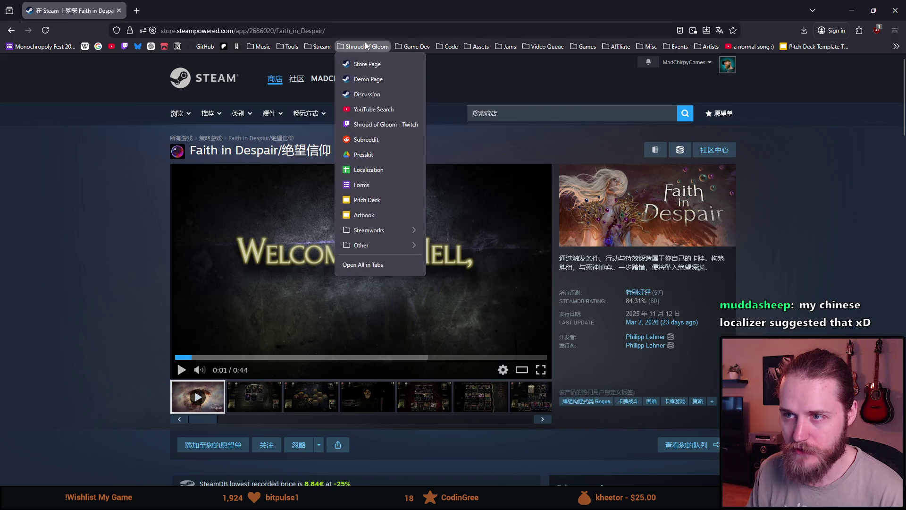
{"action": "left_click", "coordinate": [363, 65]}
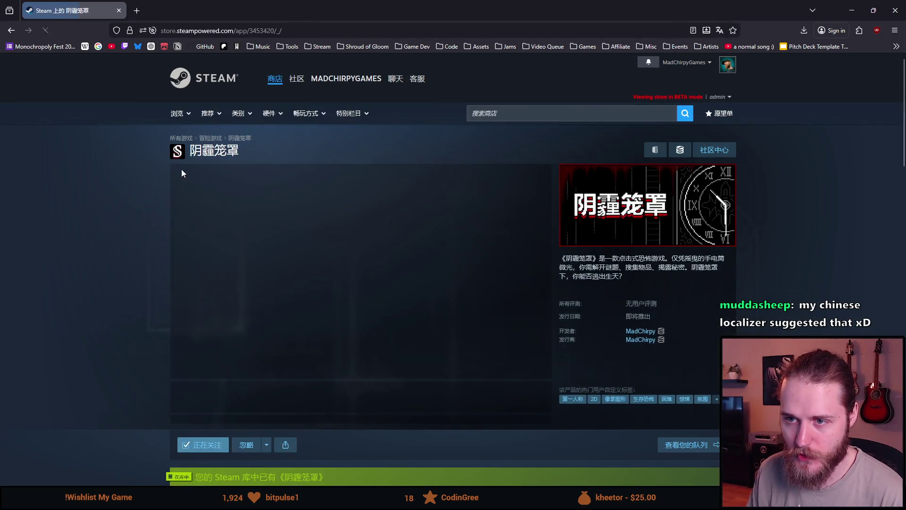
{"action": "left_click_drag", "start_coordinate": [239, 150], "coordinate": [190, 150]}
{"action": "left_click", "coordinate": [122, 218]}
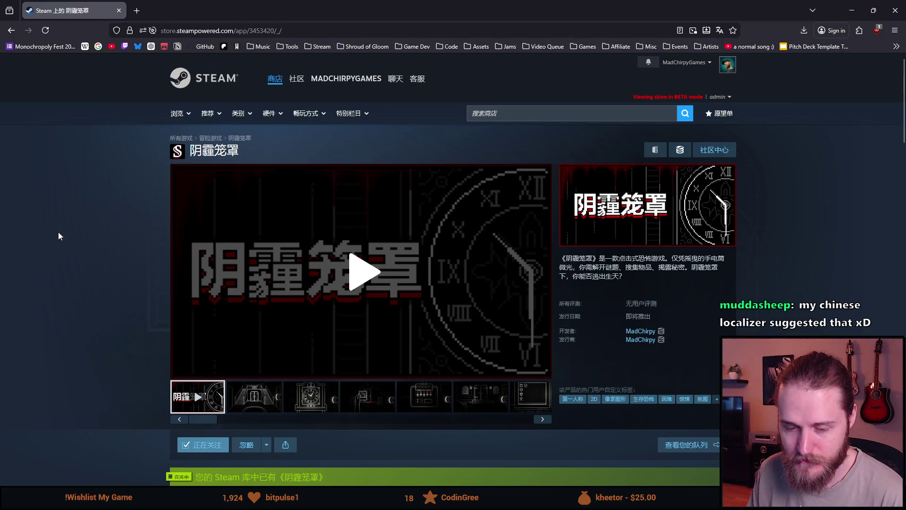
{"action": "left_click", "coordinate": [375, 49]}
{"action": "left_click", "coordinate": [373, 79]}
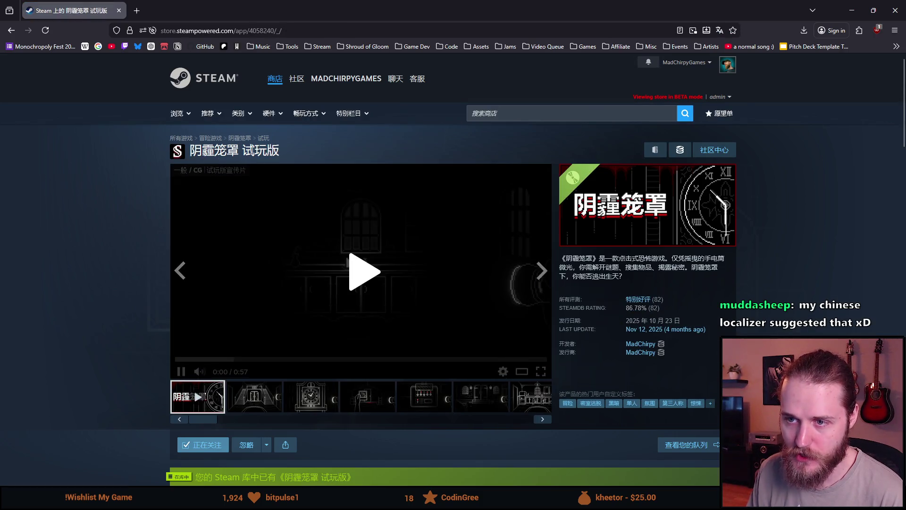
{"action": "left_click_drag", "start_coordinate": [241, 151], "coordinate": [286, 150]}
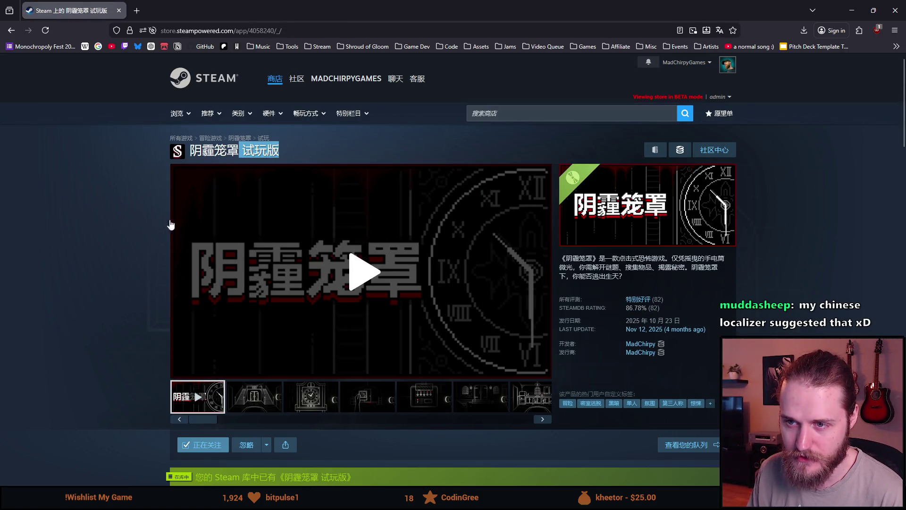
{"action": "left_click", "coordinate": [81, 231]}
{"action": "scroll", "coordinate": [80, 241], "scroll_direction": "down", "scroll_amount": 3}
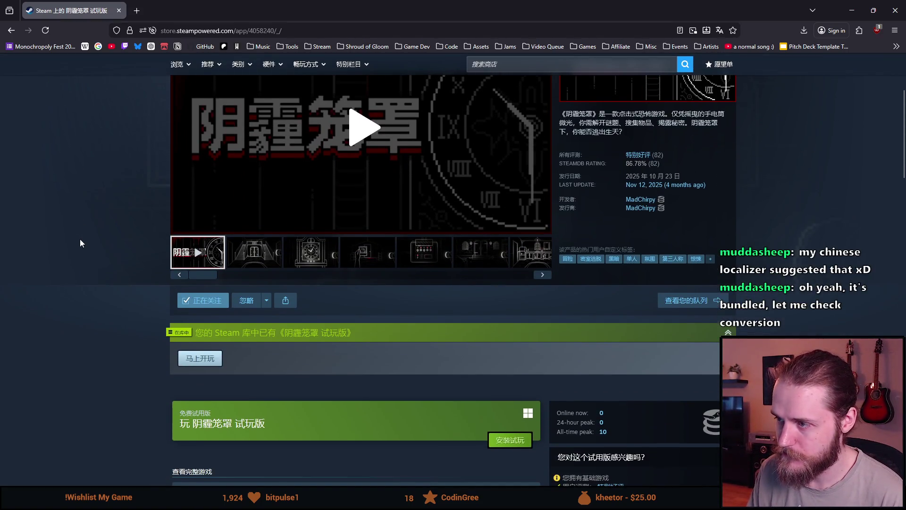
{"action": "scroll", "coordinate": [80, 239], "scroll_direction": "down", "scroll_amount": 2}
{"action": "scroll", "coordinate": [80, 239], "scroll_direction": "up", "scroll_amount": 5}
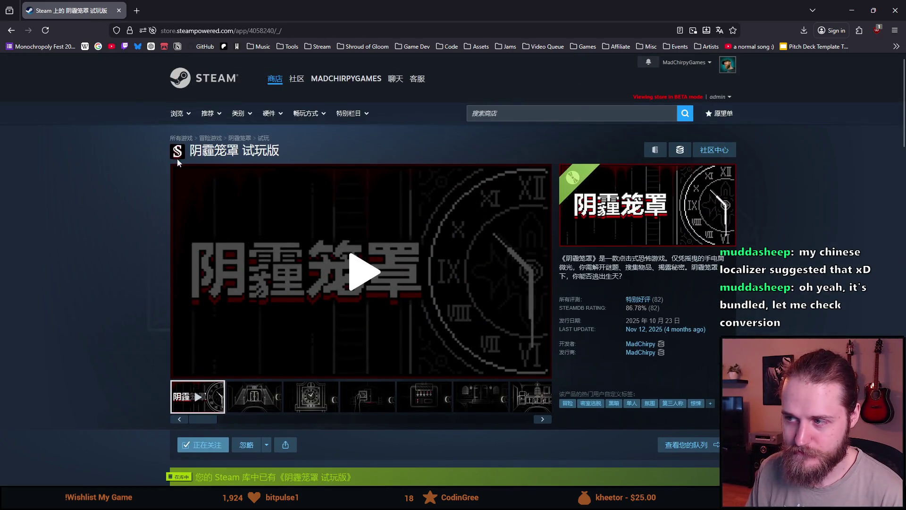
- Glance at the Version3 capsule images in File Explorer, then return to Aseprite
{"action": "key", "text": "alt+Tab"}
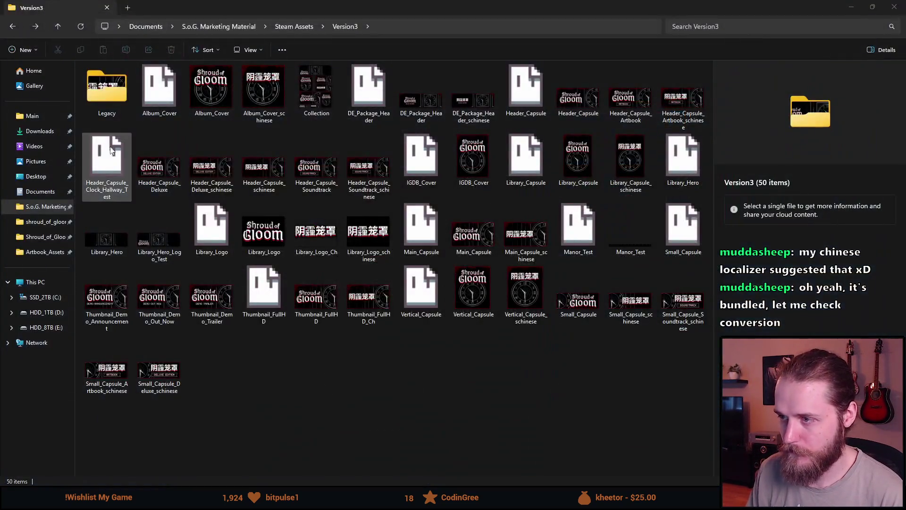
{"action": "key", "text": "alt+Tab"}
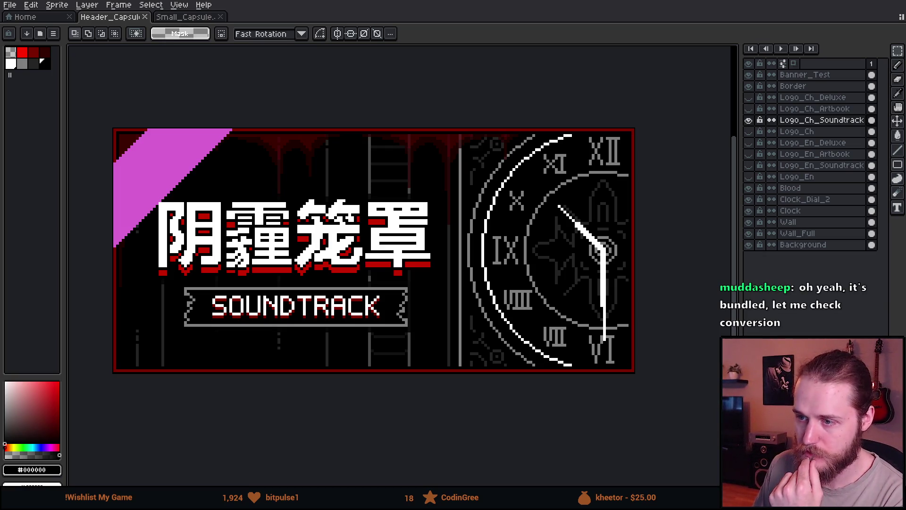
- Open Main_Capsule.aseprite, check Small_Capsule, and go back to the Header_Capsule's Chinese Soundtrack artwork
{"action": "scroll", "coordinate": [508, 253], "scroll_direction": "up", "scroll_amount": 3}
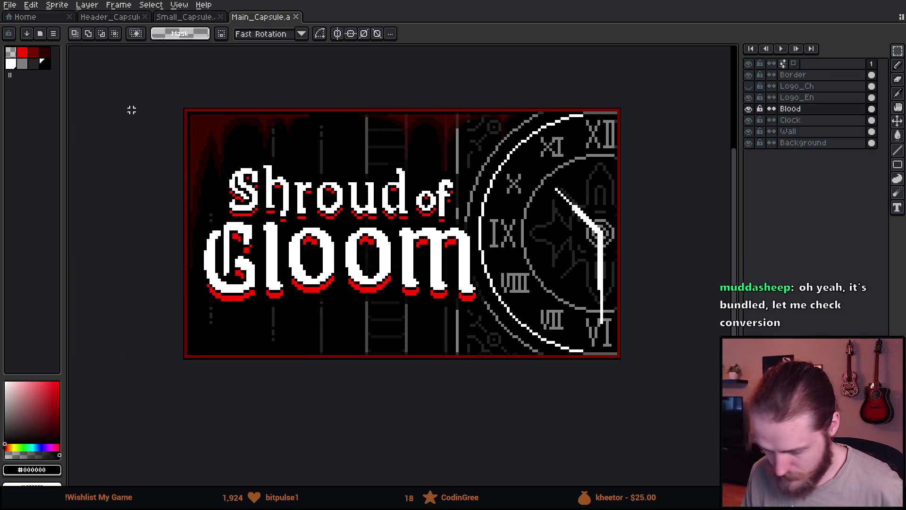
{"action": "left_click", "coordinate": [187, 17]}
{"action": "left_click", "coordinate": [115, 19]}
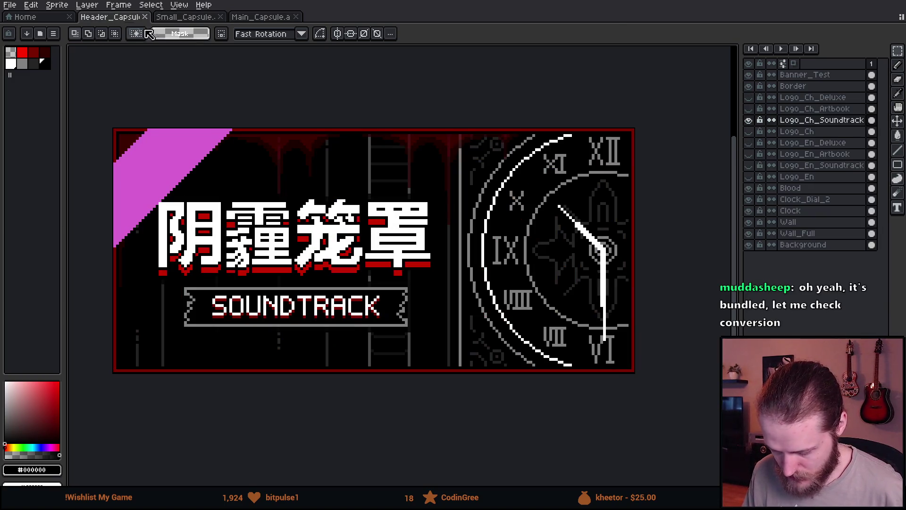
- Show the Chinese Artbook and Deluxe logo variants and copy the three Chinese variant layers
{"action": "left_click", "coordinate": [749, 108]}
{"action": "left_click", "coordinate": [748, 97]}
{"action": "left_click", "coordinate": [822, 98]}
{"action": "left_click_drag", "start_coordinate": [823, 99], "coordinate": [826, 122]}
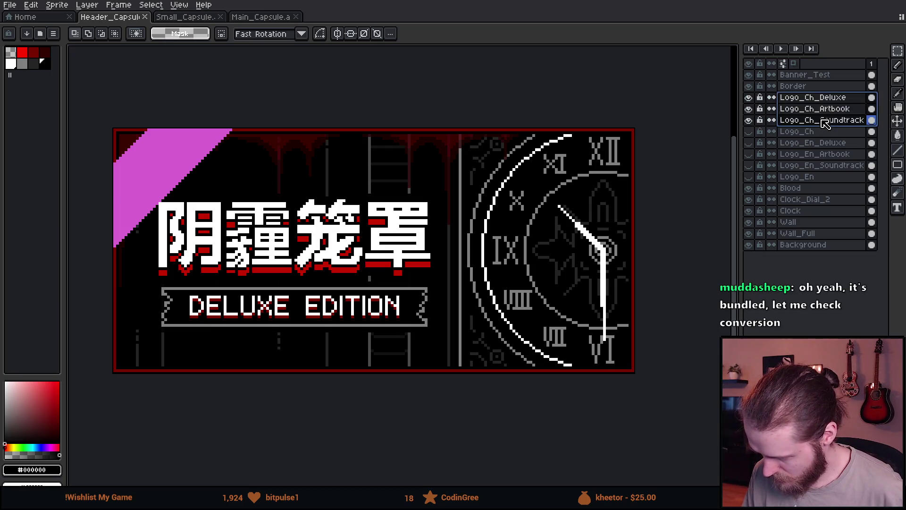
{"action": "key", "text": "ctrl+c"}
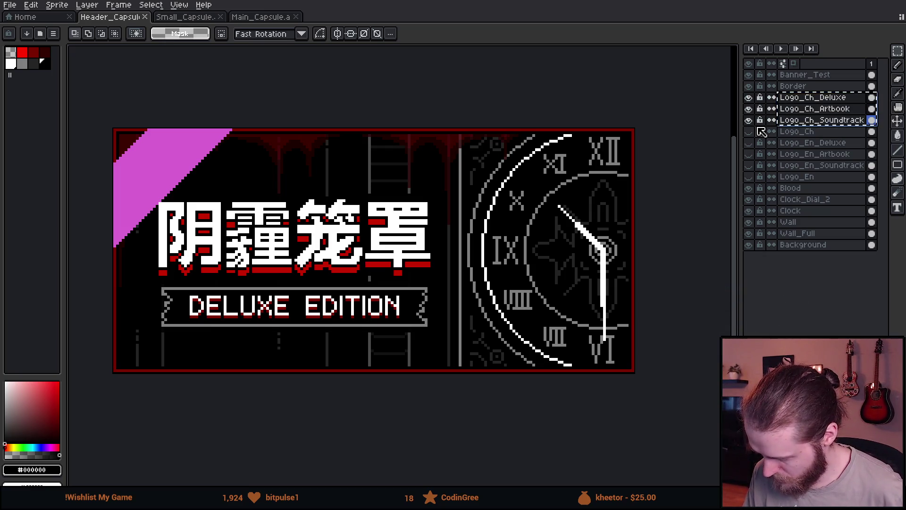
{"action": "left_click", "coordinate": [797, 132]}
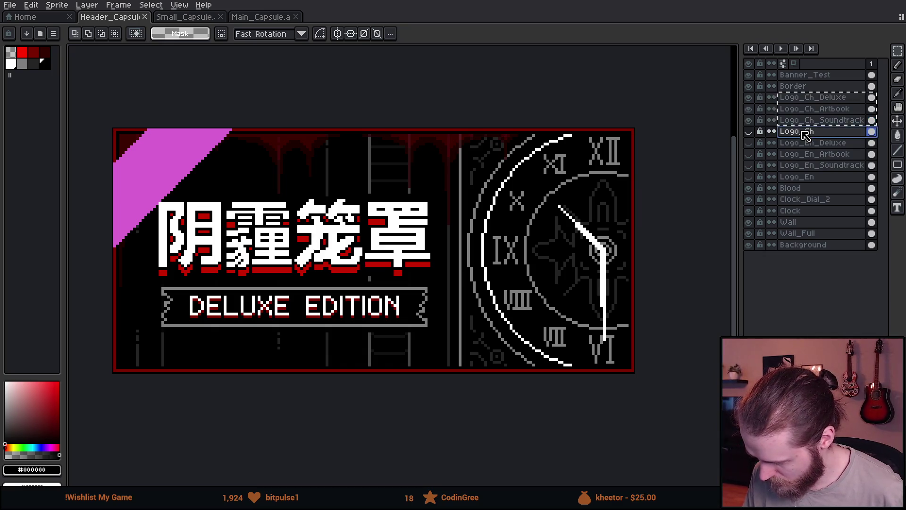
{"action": "key", "text": "Escape"}
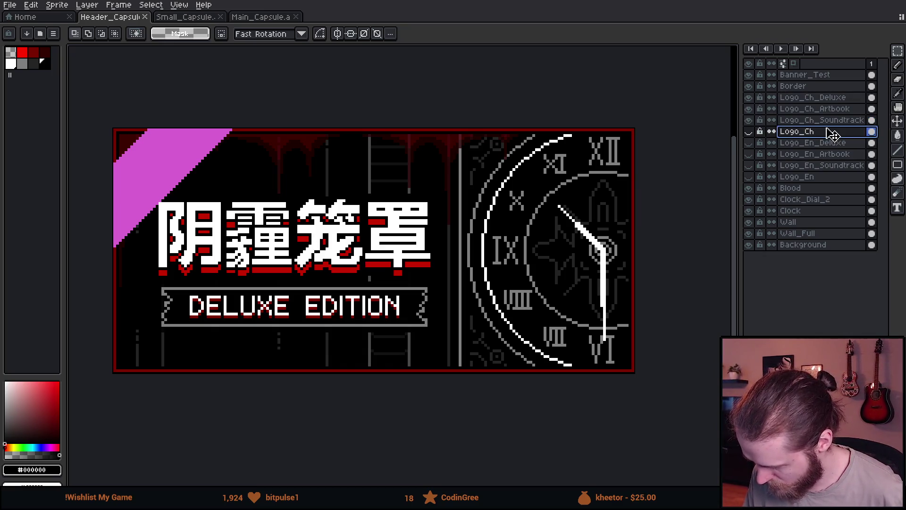
- Move Logo_Ch below Logo_En_Soundtrack, select all six logo variant layers, and hide the Chinese ones
{"action": "left_click_drag", "start_coordinate": [833, 169], "coordinate": [823, 171]}
{"action": "left_click", "coordinate": [825, 157]}
{"action": "left_click_drag", "start_coordinate": [824, 158], "coordinate": [815, 103]}
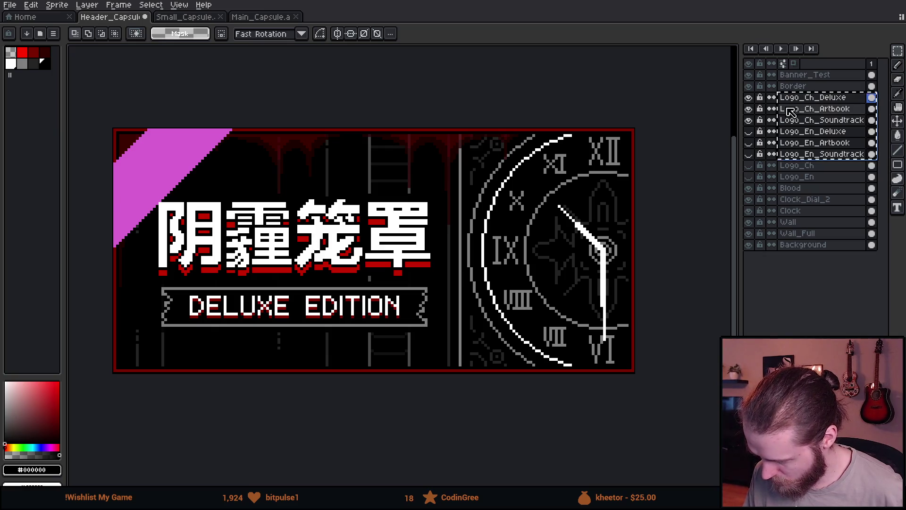
{"action": "left_click_drag", "start_coordinate": [748, 120], "coordinate": [754, 105]}
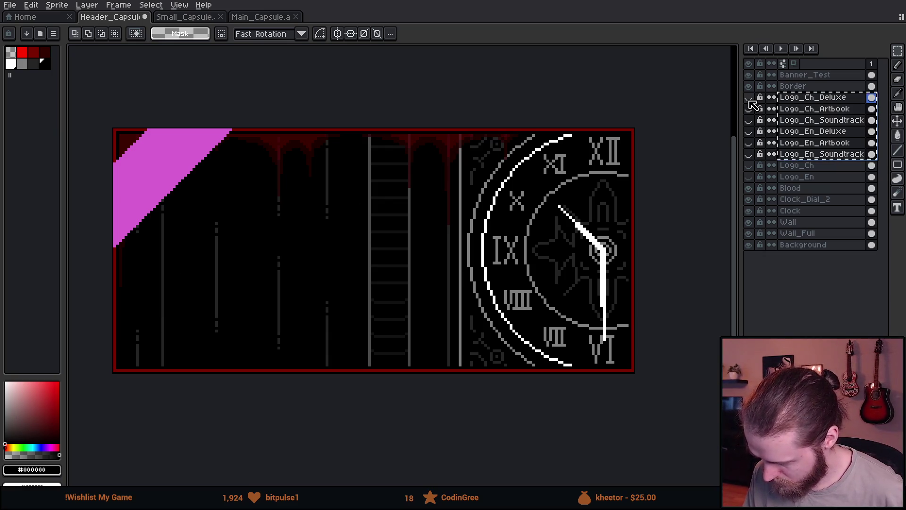
- Paste the logo variant layers into Main_Capsule and move the Border layer to the top
{"action": "left_click", "coordinate": [260, 18]}
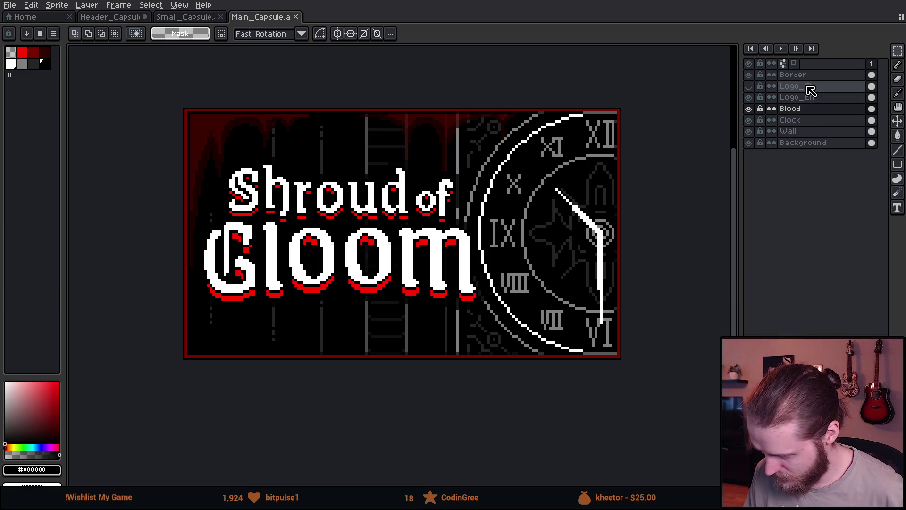
{"action": "key", "text": "ctrl+v"}
{"action": "left_click", "coordinate": [817, 142]}
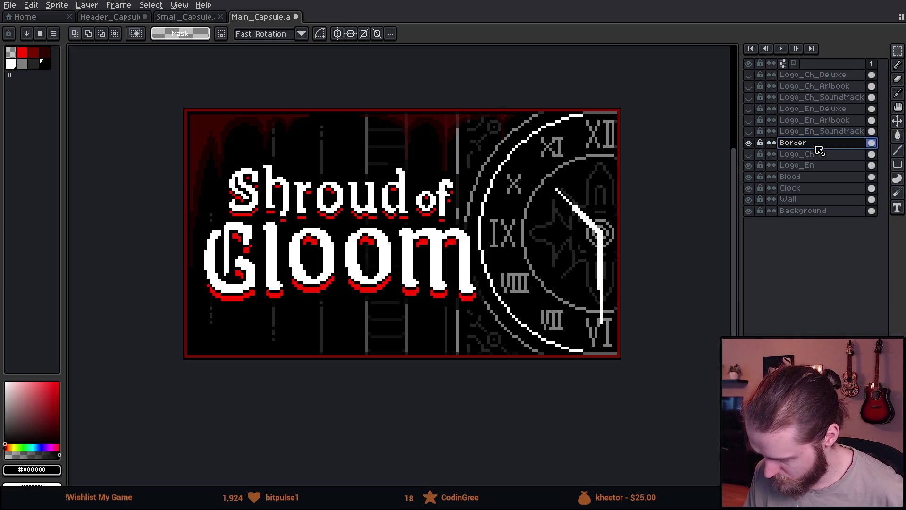
{"action": "left_click_drag", "start_coordinate": [810, 78], "coordinate": [807, 76]}
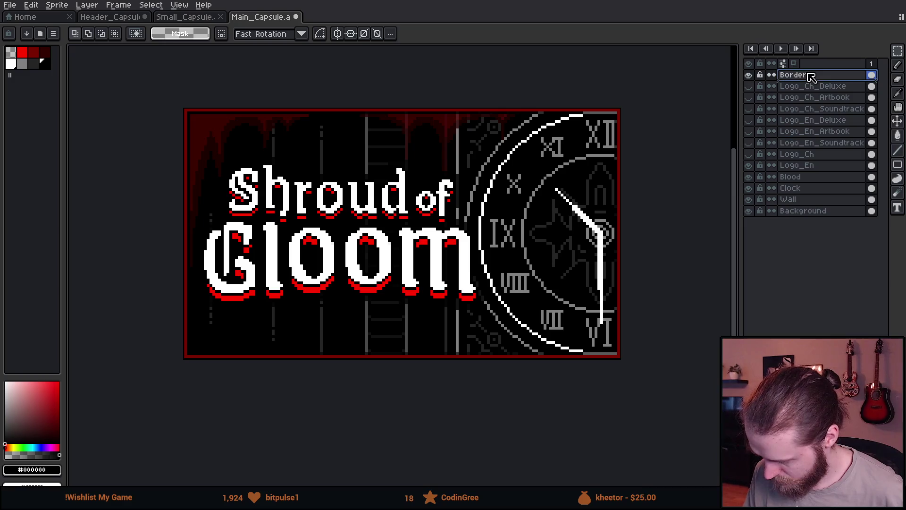
- Toggle the pasted logo layers' visibility to preview the Chinese Deluxe Edition logo over the clock
{"action": "left_click", "coordinate": [804, 89]}
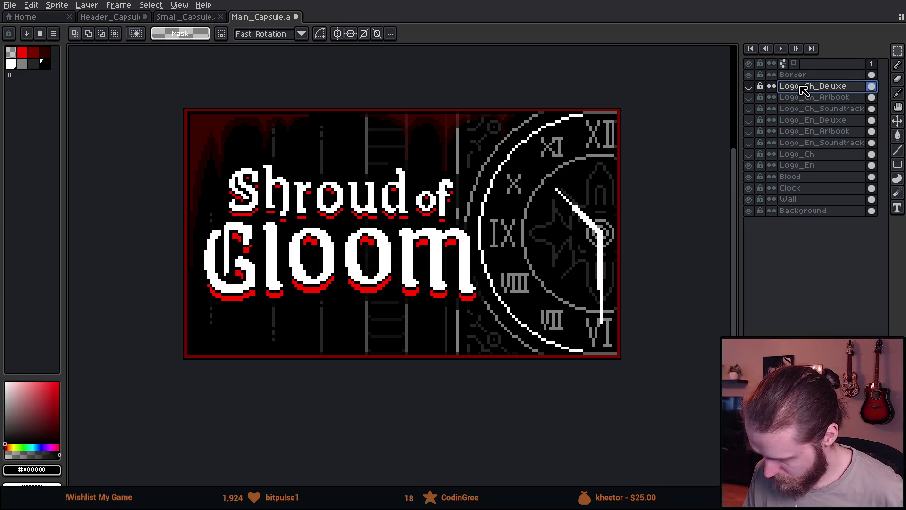
{"action": "left_click_drag", "start_coordinate": [752, 97], "coordinate": [755, 134]}
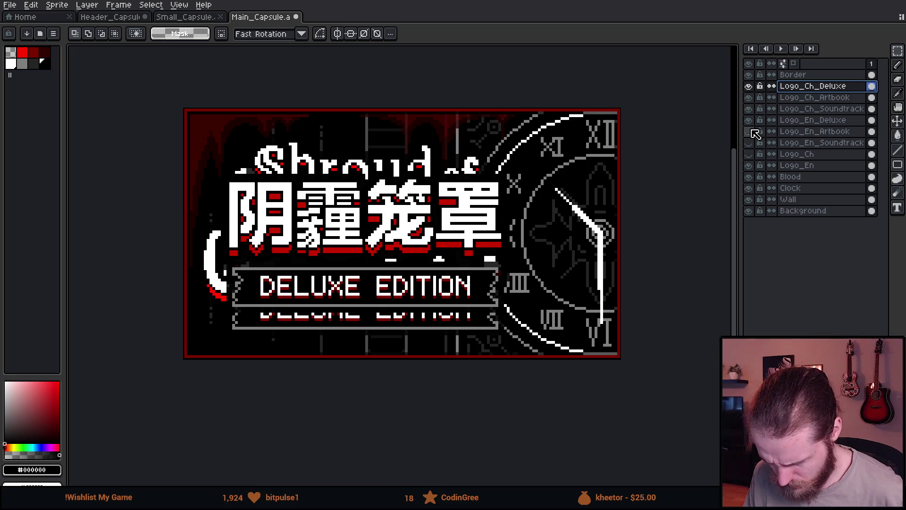
{"action": "left_click_drag", "start_coordinate": [755, 134], "coordinate": [758, 142]}
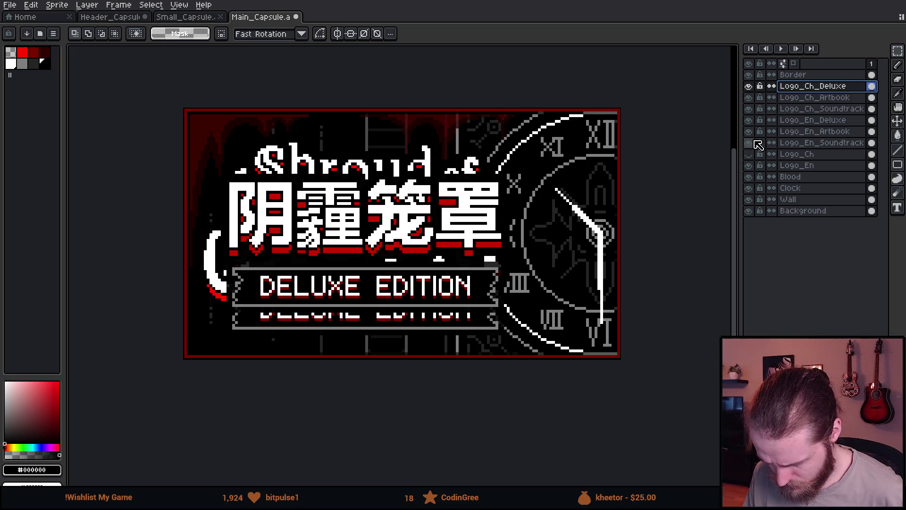
{"action": "left_click_drag", "start_coordinate": [758, 150], "coordinate": [756, 158]}
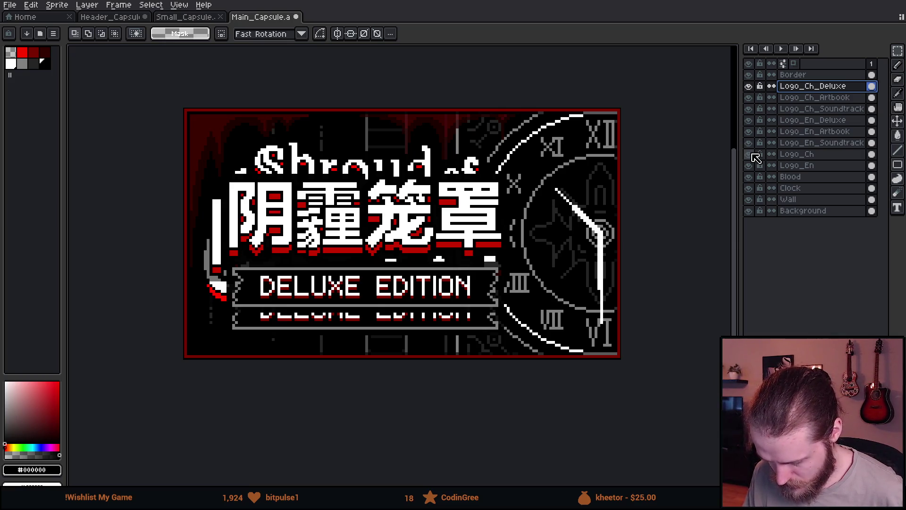
{"action": "left_click", "coordinate": [755, 157]}
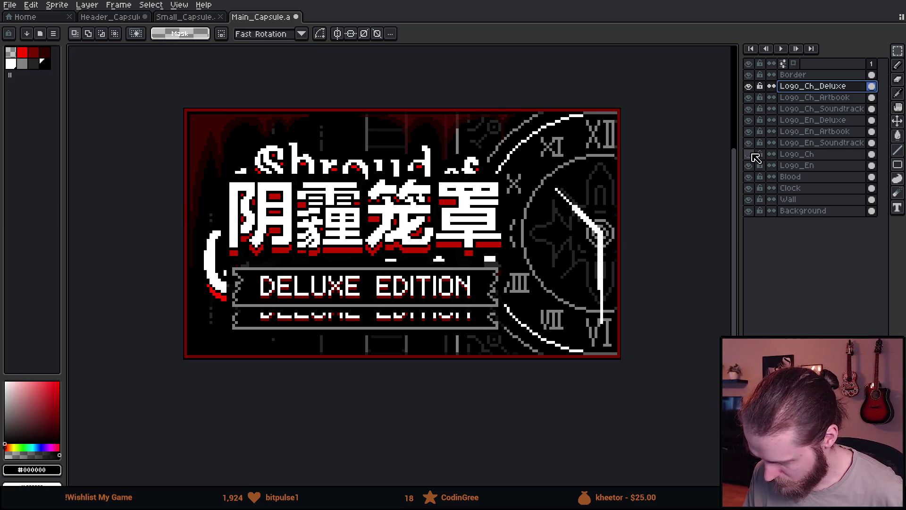
- Hide the Chinese logos and move the three English logo variants left beside the clock
{"action": "left_click", "coordinate": [749, 109]}
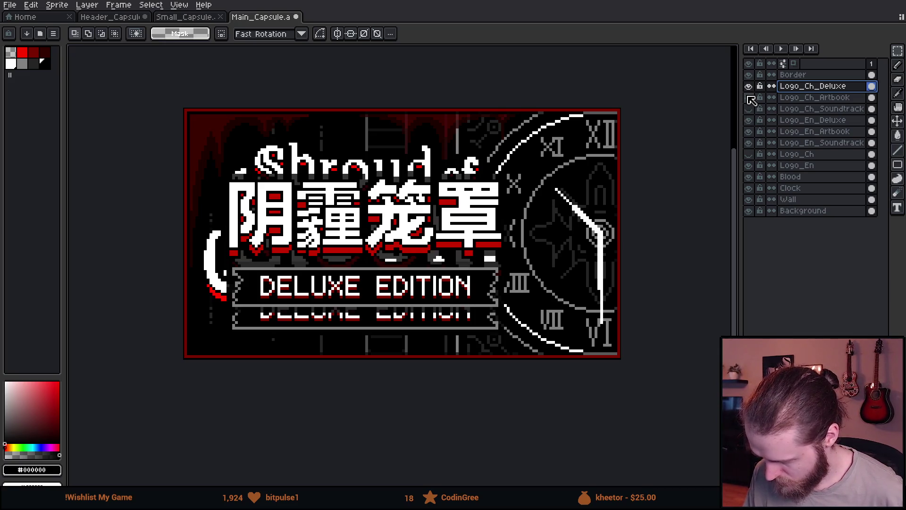
{"action": "left_click", "coordinate": [749, 87]}
{"action": "left_click_drag", "start_coordinate": [815, 121], "coordinate": [814, 143]}
{"action": "key", "text": "v"}
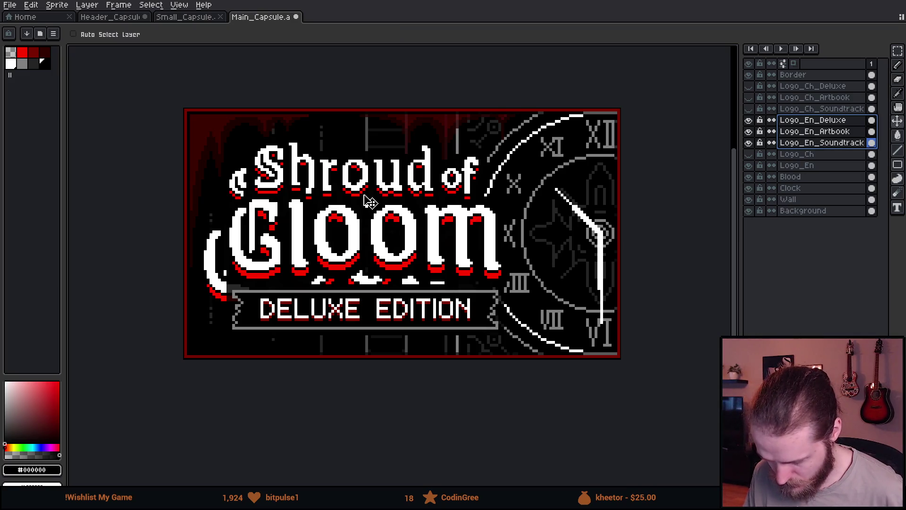
{"action": "mouse_move", "coordinate": [370, 208]}
{"action": "left_mouse_down"}
{"action": "mouse_move", "coordinate": [445, 213]}
{"action": "mouse_move", "coordinate": [344, 205]}
{"action": "mouse_move", "coordinate": [333, 175]}
{"action": "mouse_move", "coordinate": [336, 212]}
{"action": "mouse_move", "coordinate": [344, 210]}
{"action": "left_mouse_up"}
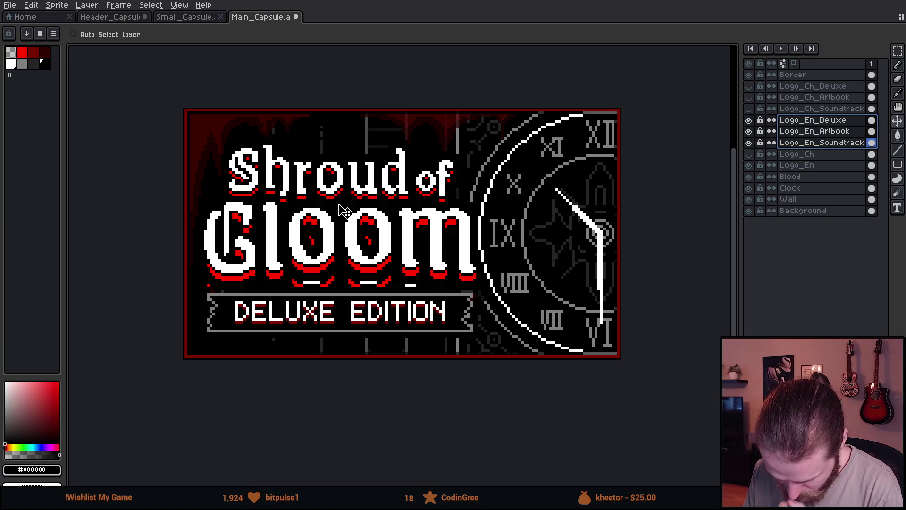
{"action": "left_click_drag", "start_coordinate": [344, 211], "coordinate": [344, 214]}
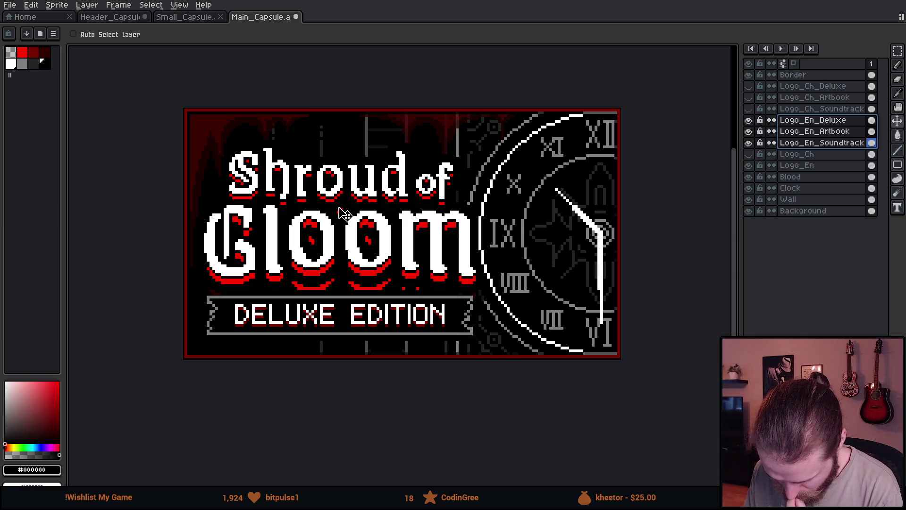
- Nudge the English logos up a few pixels, zooming to check their placement
{"action": "scroll", "coordinate": [344, 213], "scroll_direction": "down", "scroll_amount": 4}
{"action": "scroll", "coordinate": [460, 233], "scroll_direction": "down", "scroll_amount": 1}
{"action": "scroll", "coordinate": [472, 232], "scroll_direction": "up", "scroll_amount": 1}
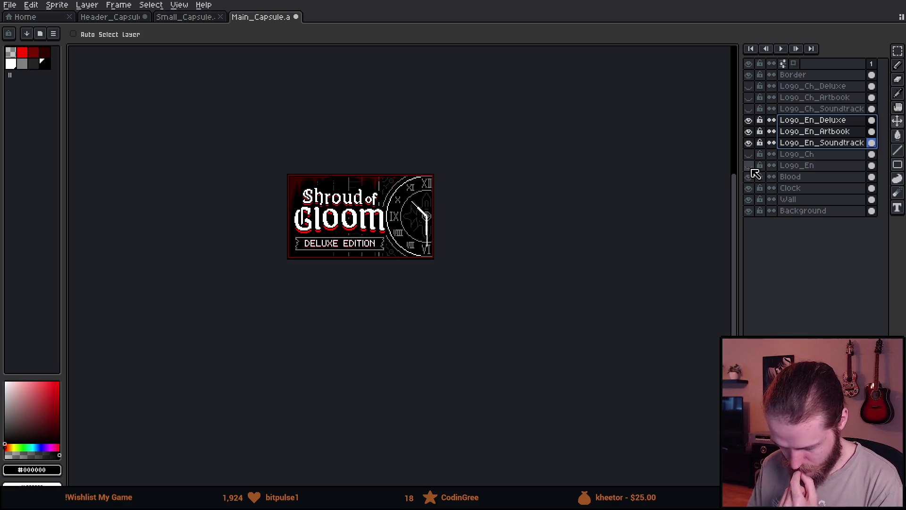
{"action": "scroll", "coordinate": [433, 221], "scroll_direction": "down", "scroll_amount": 1}
{"action": "scroll", "coordinate": [413, 228], "scroll_direction": "up", "scroll_amount": 2}
{"action": "scroll", "coordinate": [322, 208], "scroll_direction": "up", "scroll_amount": 1}
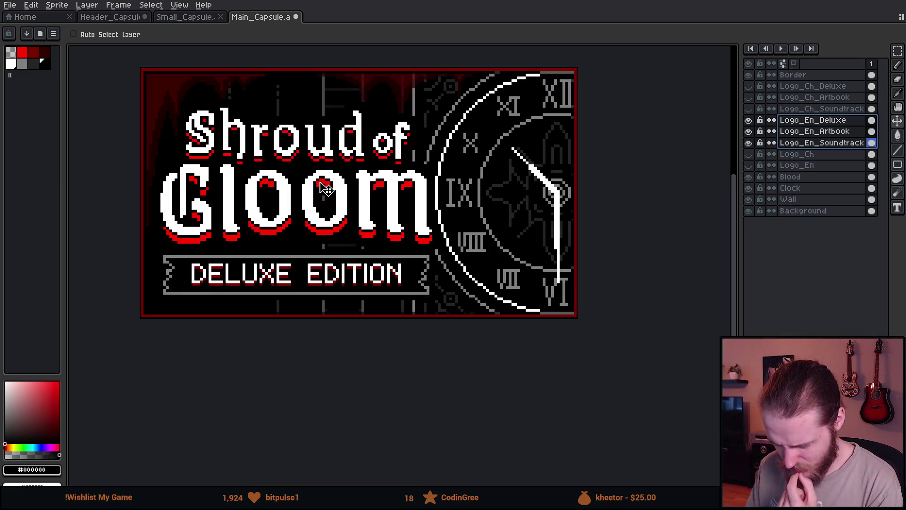
{"action": "left_click_drag", "start_coordinate": [321, 208], "coordinate": [321, 206]}
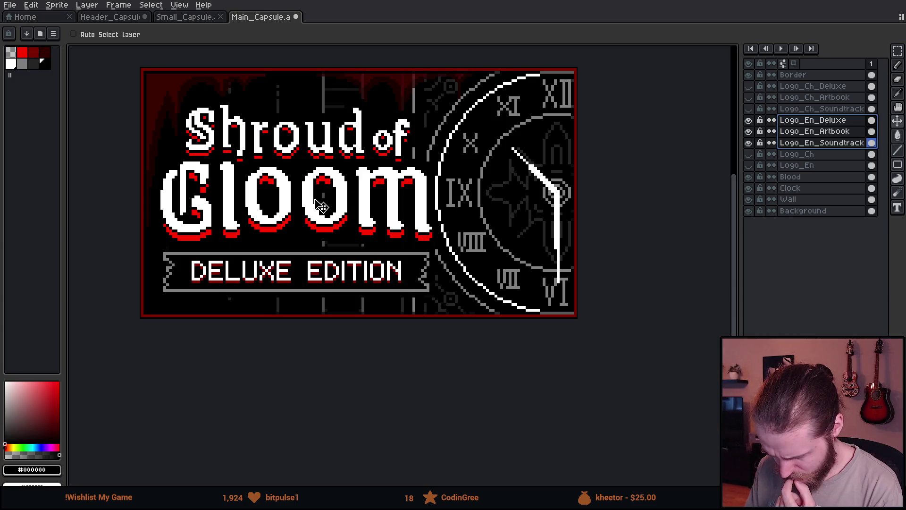
{"action": "scroll", "coordinate": [325, 208], "scroll_direction": "down", "scroll_amount": 3}
{"action": "scroll", "coordinate": [288, 194], "scroll_direction": "up", "scroll_amount": 4}
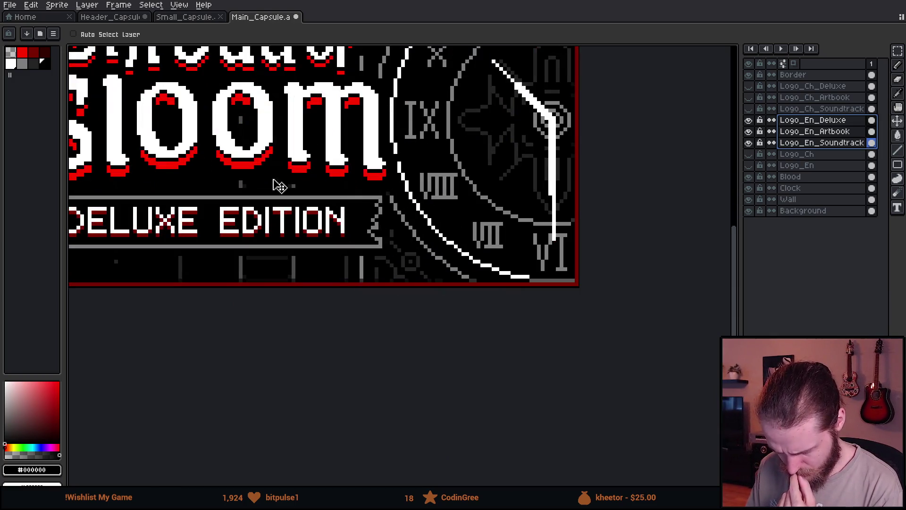
{"action": "scroll", "coordinate": [266, 167], "scroll_direction": "down", "scroll_amount": 2}
{"action": "scroll", "coordinate": [432, 231], "scroll_direction": "up", "scroll_amount": 1}
{"action": "scroll", "coordinate": [432, 232], "scroll_direction": "down", "scroll_amount": 1}
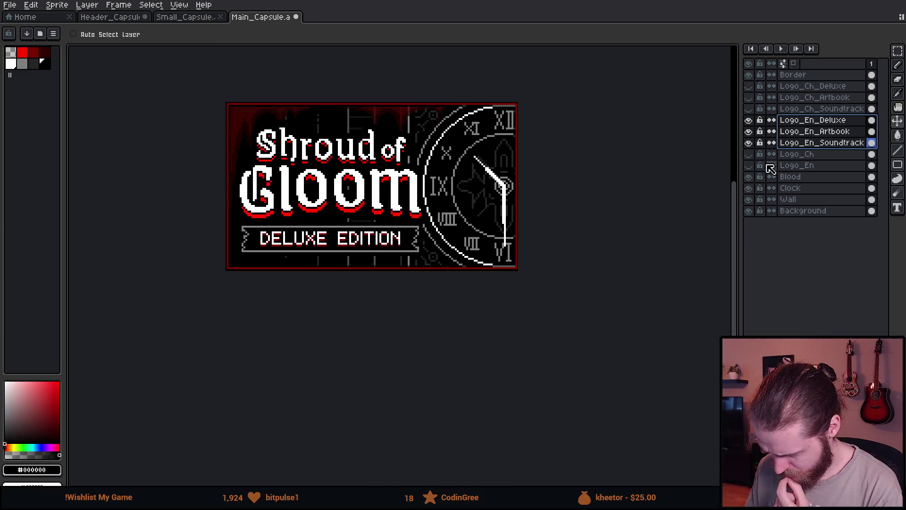
{"action": "left_click", "coordinate": [748, 143]}
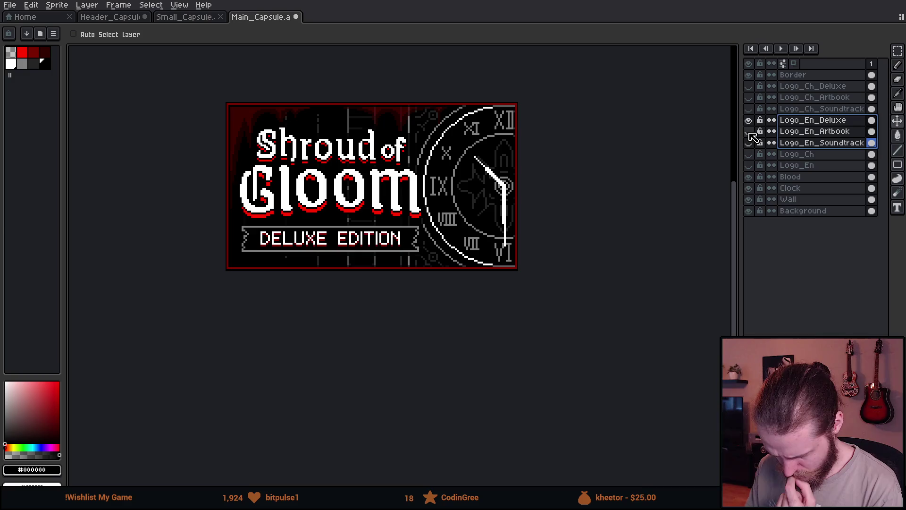
{"action": "left_click", "coordinate": [749, 120]}
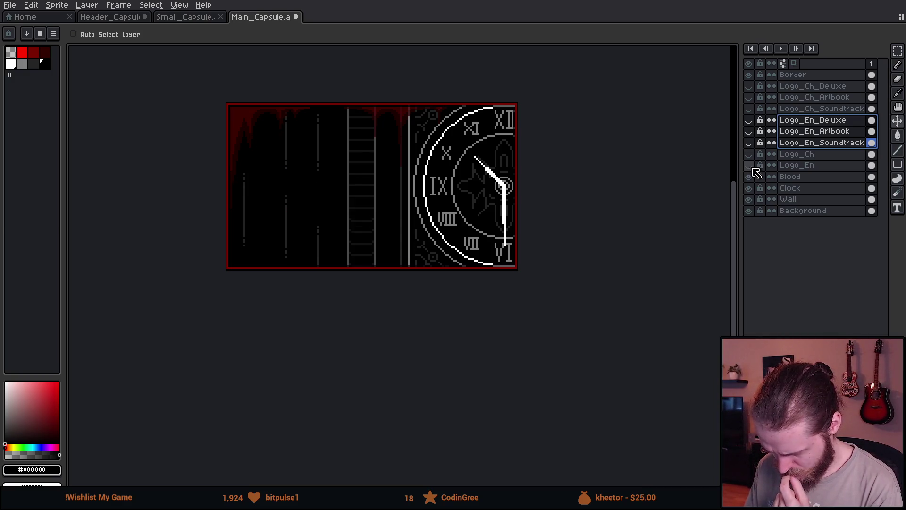
{"action": "left_click", "coordinate": [749, 165]}
{"action": "scroll", "coordinate": [364, 178], "scroll_direction": "down", "scroll_amount": 3}
{"action": "scroll", "coordinate": [382, 176], "scroll_direction": "up", "scroll_amount": 2}
{"action": "scroll", "coordinate": [463, 174], "scroll_direction": "up", "scroll_amount": 1}
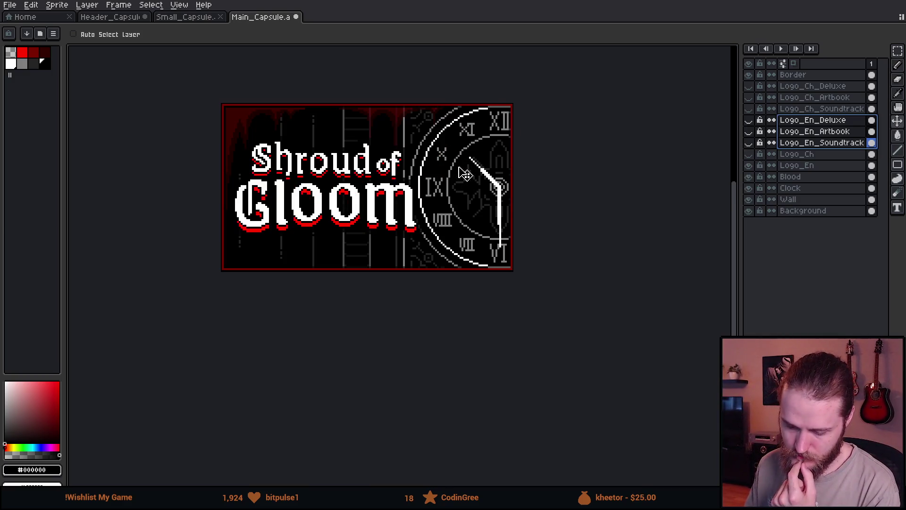
{"action": "left_click_drag", "start_coordinate": [462, 170], "coordinate": [520, 178]}
{"action": "scroll", "coordinate": [583, 169], "scroll_direction": "down", "scroll_amount": 1}
{"action": "scroll", "coordinate": [550, 199], "scroll_direction": "up", "scroll_amount": 1}
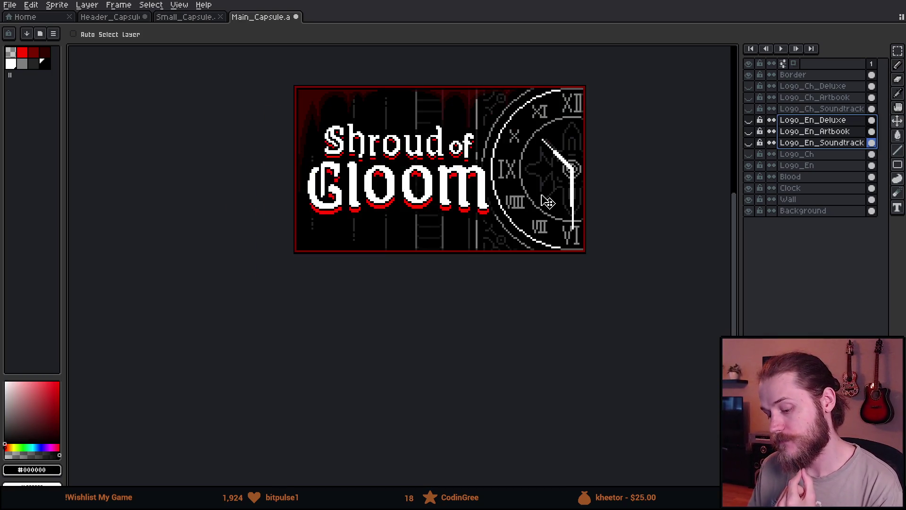
{"action": "left_click", "coordinate": [749, 165]}
{"action": "left_click", "coordinate": [749, 154]}
{"action": "left_click", "coordinate": [749, 154]}
{"action": "left_click", "coordinate": [749, 143]}
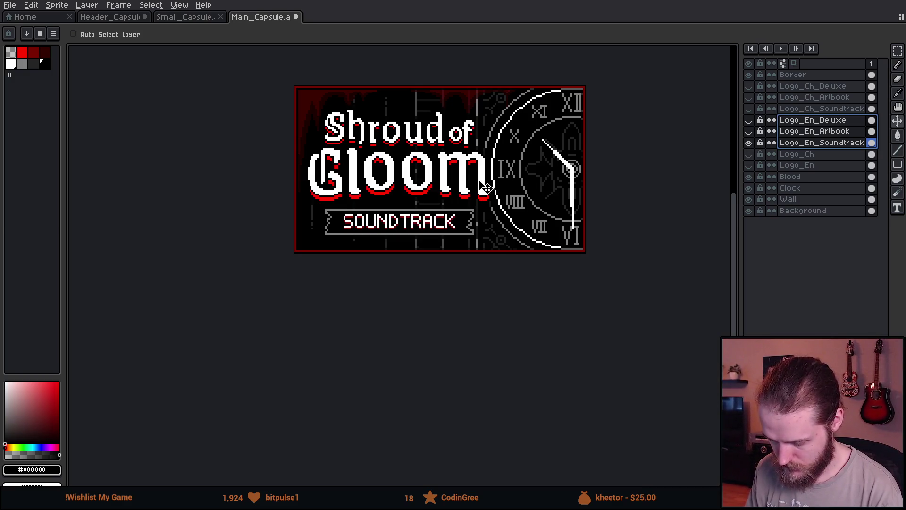
{"action": "scroll", "coordinate": [480, 182], "scroll_direction": "down", "scroll_amount": 1}
{"action": "scroll", "coordinate": [538, 188], "scroll_direction": "up", "scroll_amount": 1}
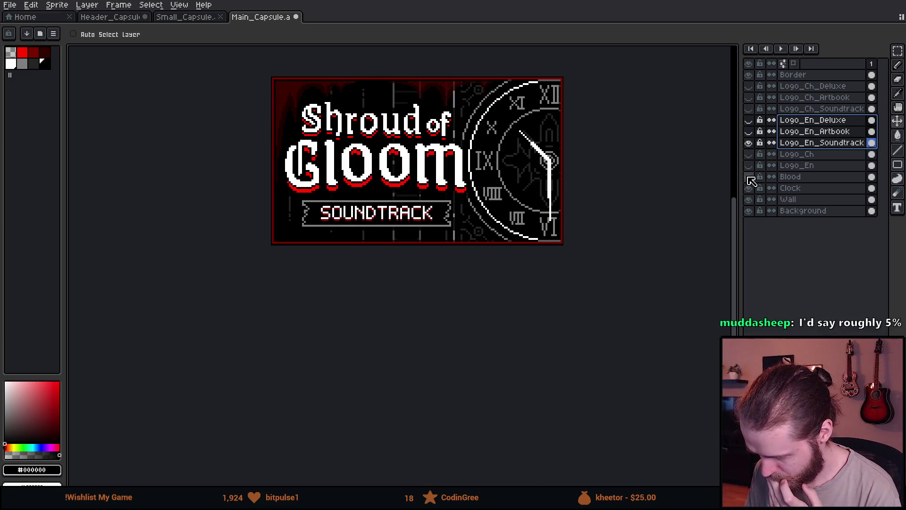
{"action": "scroll", "coordinate": [472, 199], "scroll_direction": "up", "scroll_amount": 5}
{"action": "scroll", "coordinate": [453, 175], "scroll_direction": "up", "scroll_amount": 3}
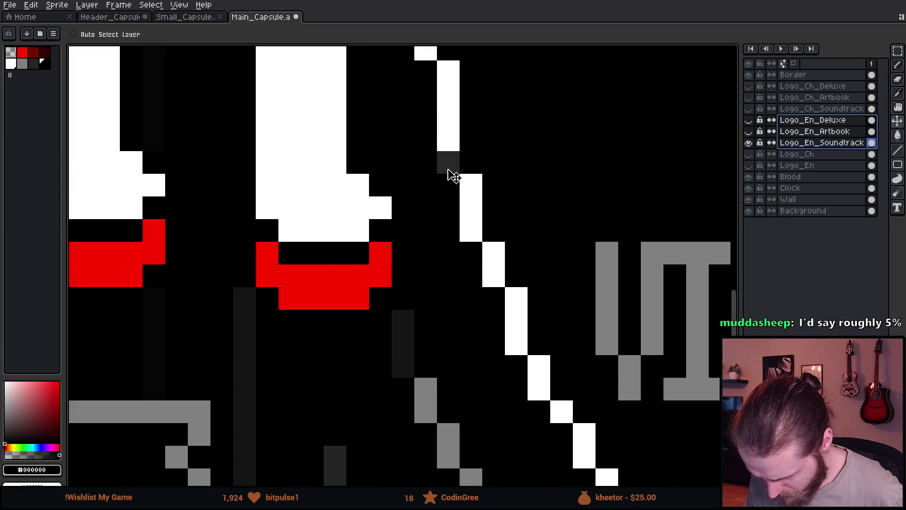
{"action": "scroll", "coordinate": [454, 175], "scroll_direction": "down", "scroll_amount": 10}
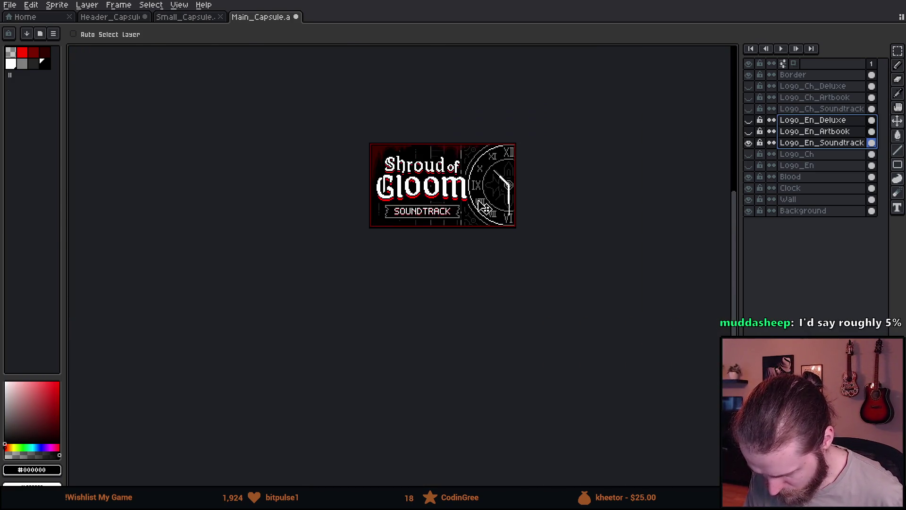
{"action": "scroll", "coordinate": [469, 208], "scroll_direction": "up", "scroll_amount": 4}
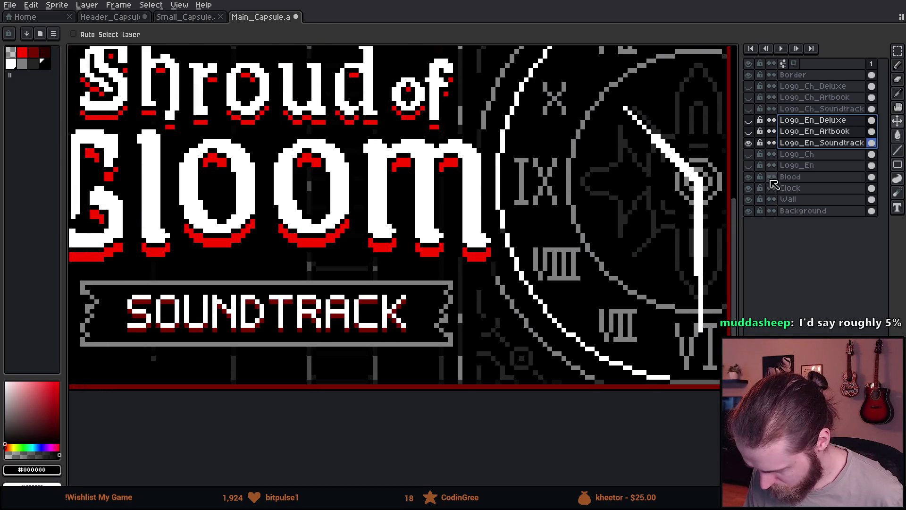
{"action": "left_click", "coordinate": [803, 142]}
{"action": "scroll", "coordinate": [497, 232], "scroll_direction": "up", "scroll_amount": 1}
{"action": "key", "text": "b"}
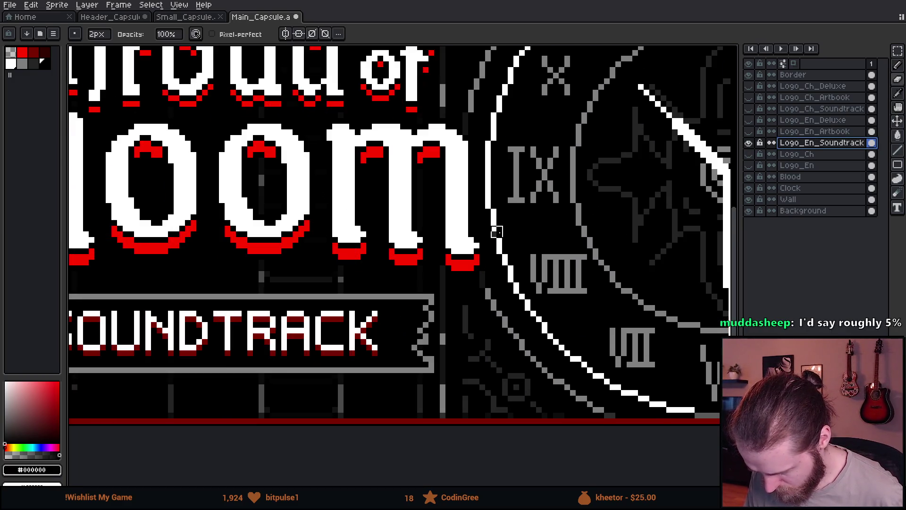
{"action": "scroll", "coordinate": [497, 232], "scroll_direction": "up", "scroll_amount": 3}
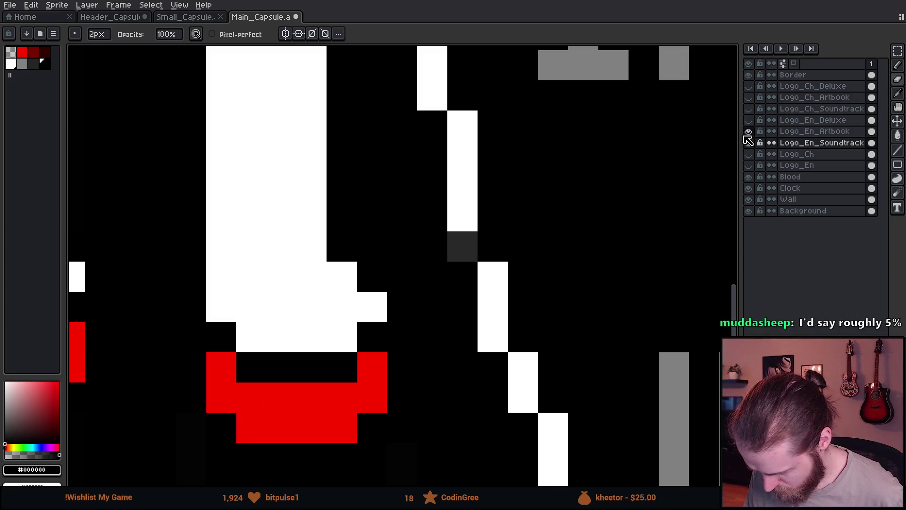
{"action": "left_click", "coordinate": [814, 121]}
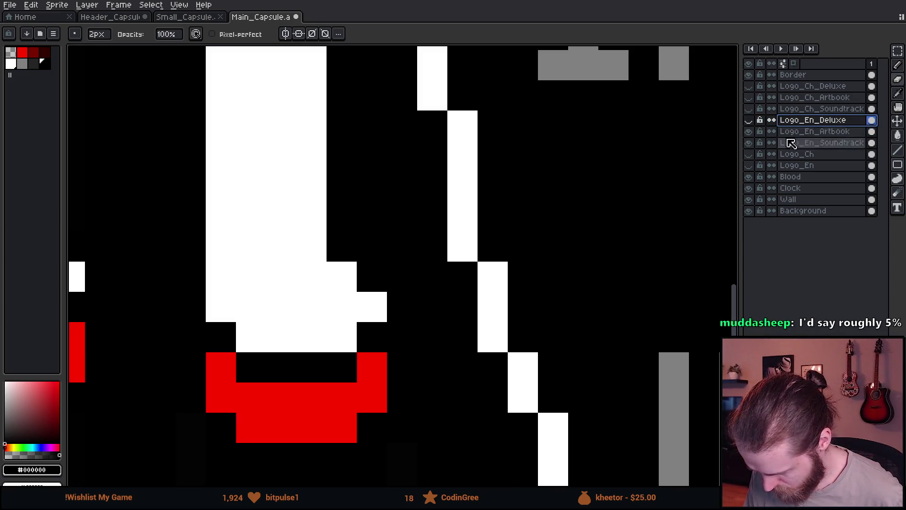
{"action": "left_click", "coordinate": [749, 120]}
{"action": "scroll", "coordinate": [578, 232], "scroll_direction": "down", "scroll_amount": 3}
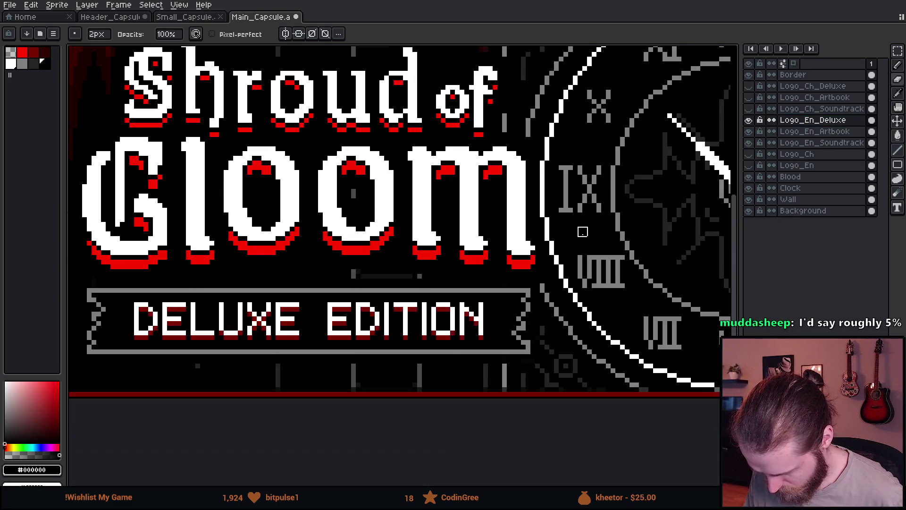
{"action": "scroll", "coordinate": [577, 232], "scroll_direction": "down", "scroll_amount": 4}
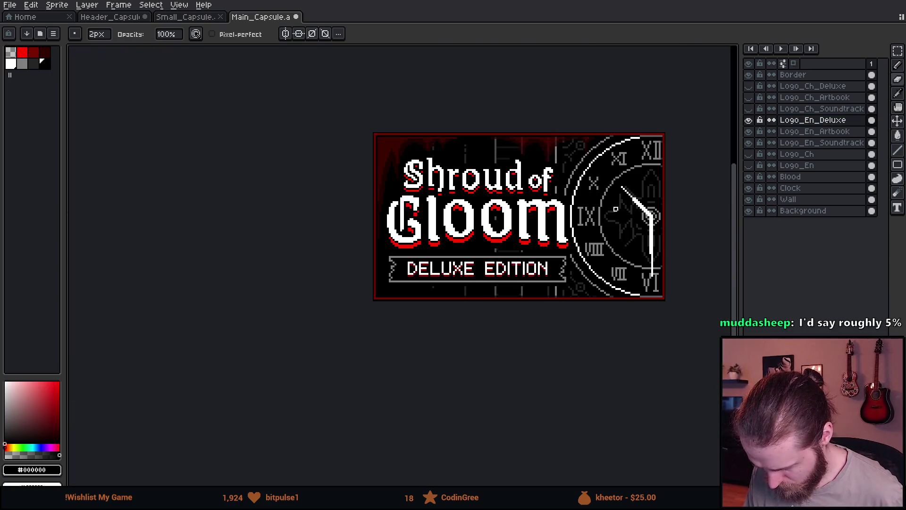
{"action": "scroll", "coordinate": [616, 209], "scroll_direction": "up", "scroll_amount": 1}
{"action": "scroll", "coordinate": [615, 208], "scroll_direction": "down", "scroll_amount": 1}
- Hide the English Deluxe and Artbook logos, leaving only the English Soundtrack logo visible
{"action": "left_click_drag", "start_coordinate": [566, 218], "coordinate": [505, 227]}
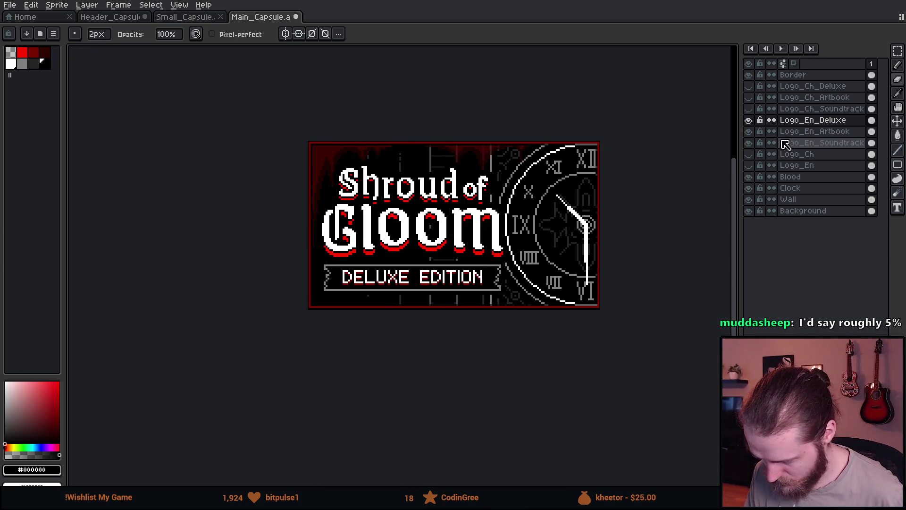
{"action": "left_click", "coordinate": [749, 119]}
{"action": "left_click", "coordinate": [749, 131]}
{"action": "left_click", "coordinate": [749, 143]}
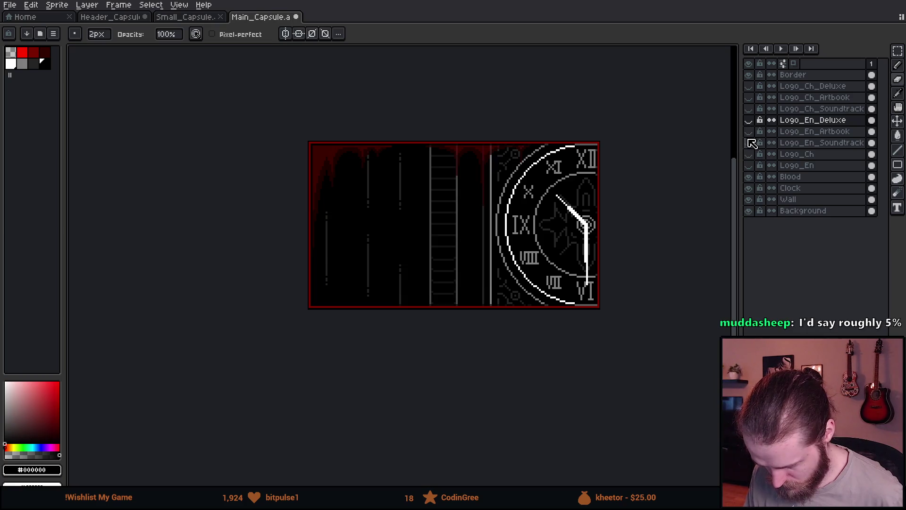
{"action": "left_click", "coordinate": [749, 143]}
{"action": "left_click", "coordinate": [750, 143]}
{"action": "left_click", "coordinate": [750, 143]}
- Sample the near-black #0d0d0d colour from the artwork with the eyedropper
{"action": "scroll", "coordinate": [354, 223], "scroll_direction": "up", "scroll_amount": 6}
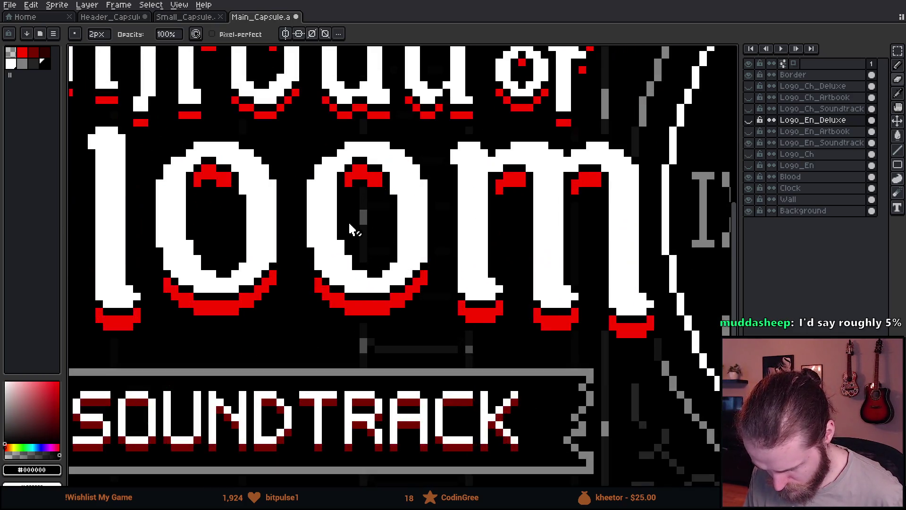
{"action": "scroll", "coordinate": [350, 222], "scroll_direction": "down", "scroll_amount": 5}
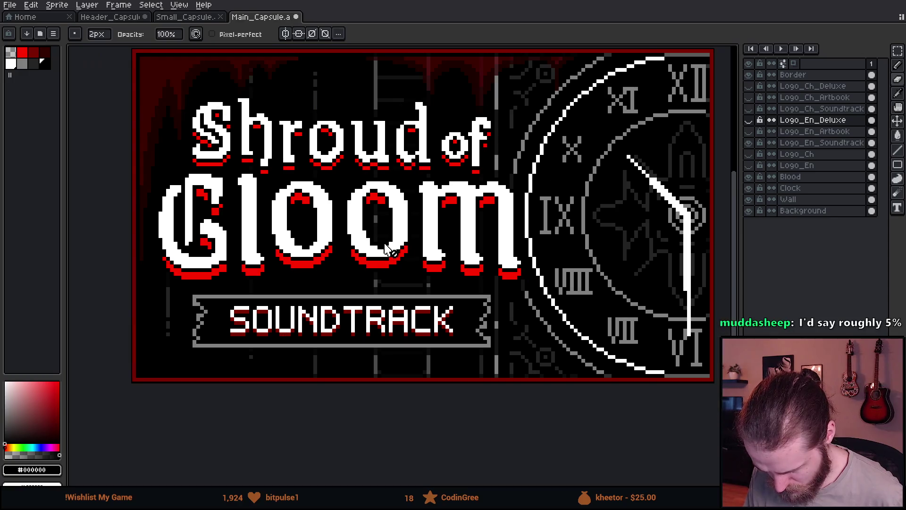
{"action": "scroll", "coordinate": [405, 293], "scroll_direction": "up", "scroll_amount": 5}
{"action": "left_click", "coordinate": [370, 277], "text": "alt"}
{"action": "scroll", "coordinate": [370, 196], "scroll_direction": "up", "scroll_amount": 3}
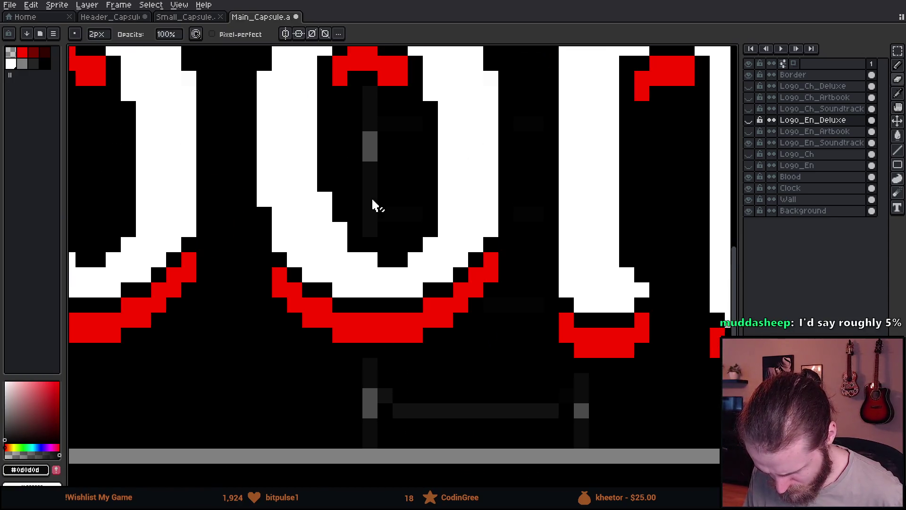
{"action": "scroll", "coordinate": [473, 202], "scroll_direction": "down", "scroll_amount": 8}
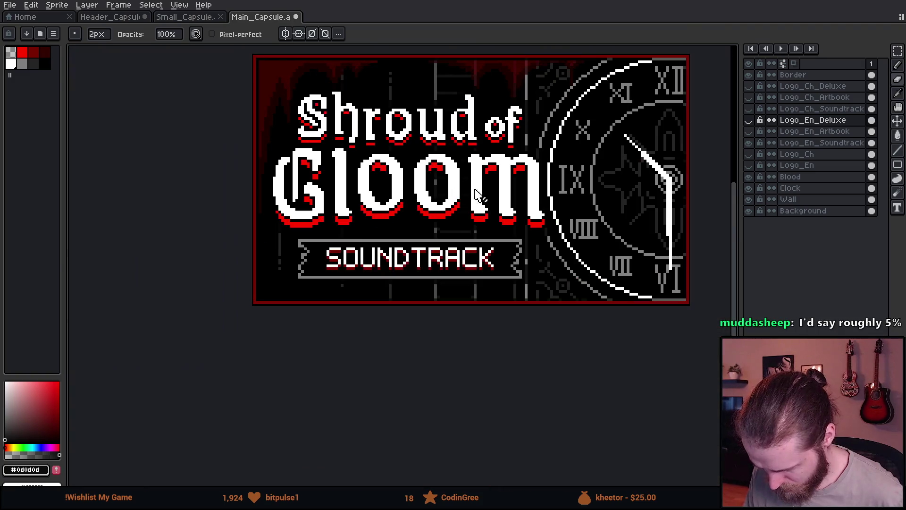
{"action": "scroll", "coordinate": [524, 194], "scroll_direction": "up", "scroll_amount": 3}
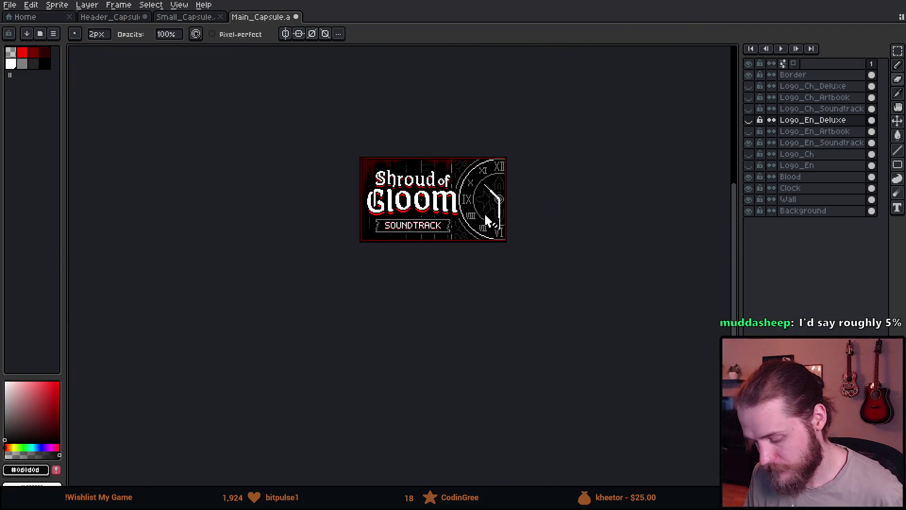
{"action": "left_click_drag", "start_coordinate": [521, 185], "coordinate": [522, 186]}
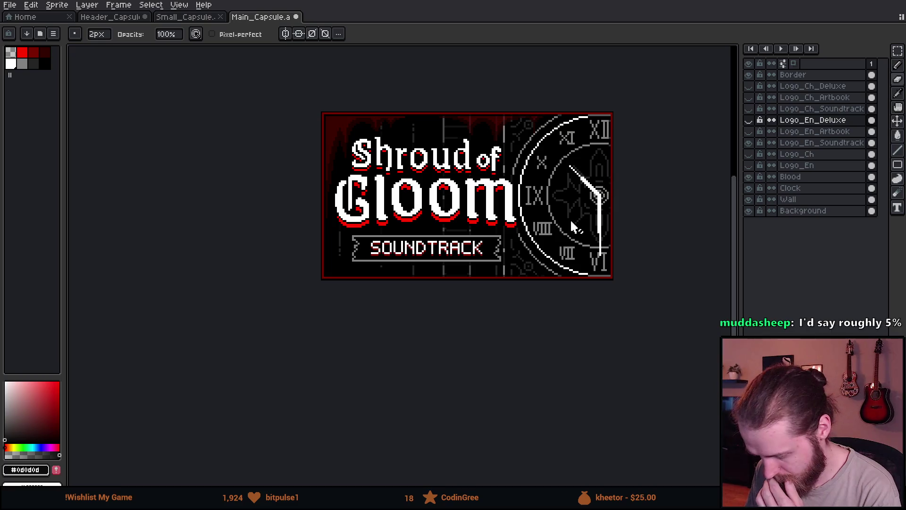
{"action": "scroll", "coordinate": [569, 228], "scroll_direction": "down", "scroll_amount": 1}
{"action": "scroll", "coordinate": [569, 228], "scroll_direction": "up", "scroll_amount": 1}
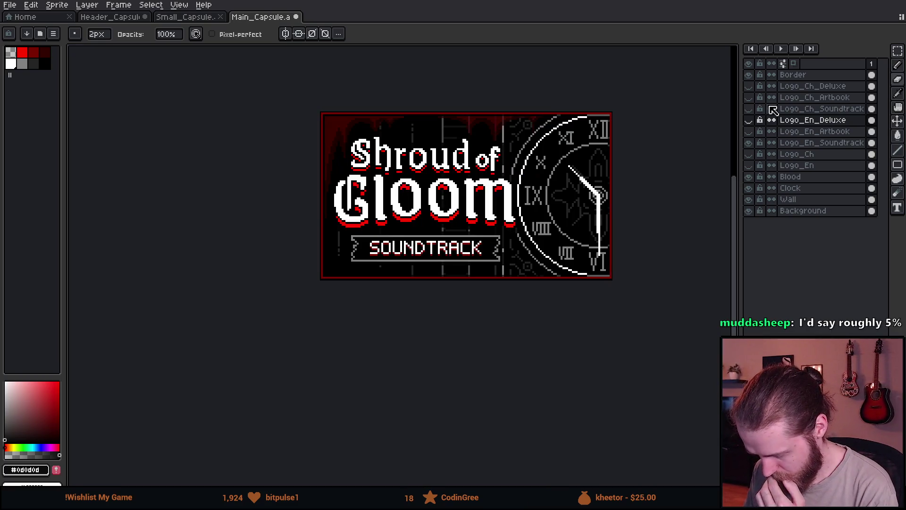
- Hide the English Soundtrack logo and show Logo_Ch with the Chinese Deluxe, Artbook and Soundtrack variants
{"action": "left_click", "coordinate": [750, 144]}
{"action": "left_click", "coordinate": [750, 155]}
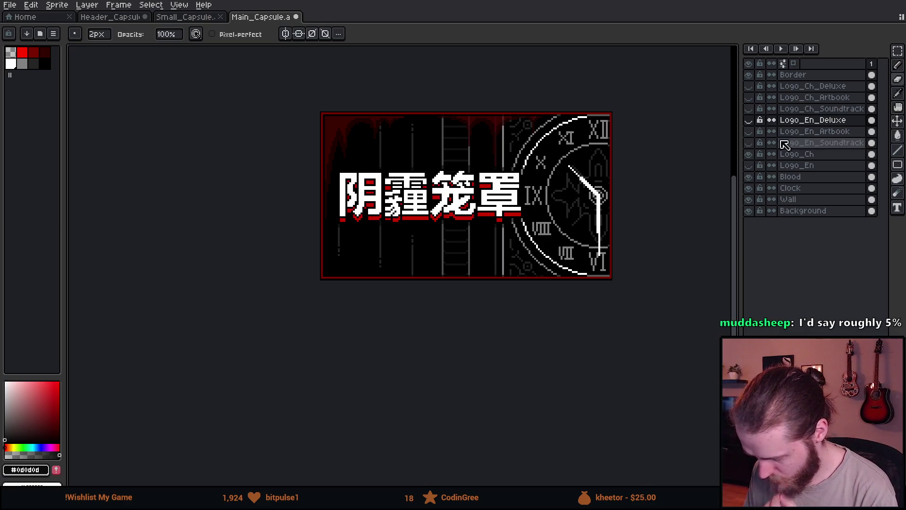
{"action": "left_click", "coordinate": [784, 109]}
{"action": "left_click", "coordinate": [750, 109]}
{"action": "left_click", "coordinate": [749, 98]}
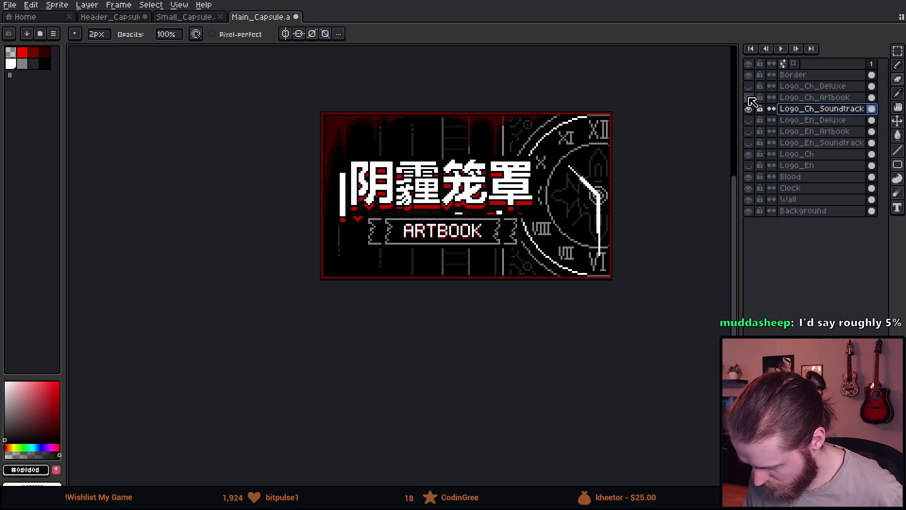
{"action": "left_click", "coordinate": [750, 86]}
- Select the three Chinese logo variant layers and move them up and left over the clock
{"action": "left_click", "coordinate": [806, 87]}
{"action": "left_click", "coordinate": [808, 111], "text": "shift"}
{"action": "scroll", "coordinate": [397, 203], "scroll_direction": "up", "scroll_amount": 3}
{"action": "key", "text": "v"}
{"action": "mouse_move", "coordinate": [391, 203]}
{"action": "left_mouse_down"}
{"action": "mouse_move", "coordinate": [368, 182]}
{"action": "mouse_move", "coordinate": [357, 184]}
{"action": "left_mouse_up"}
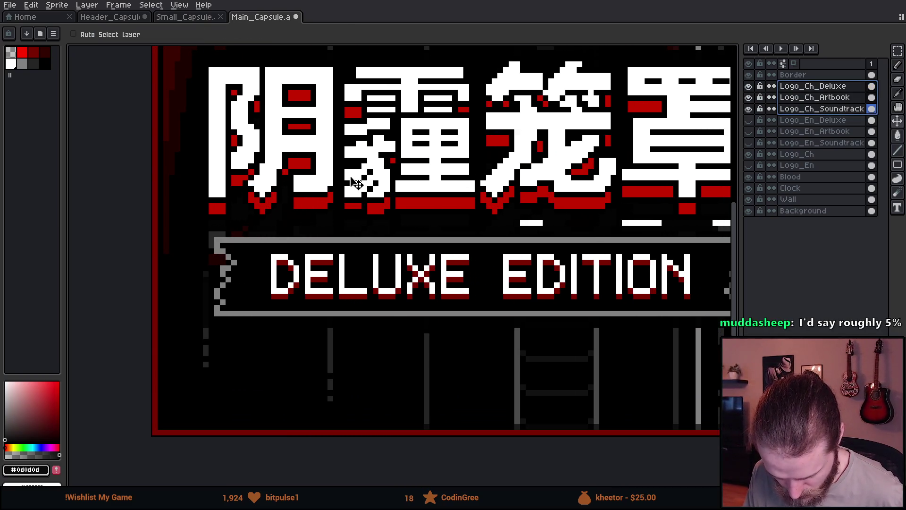
{"action": "scroll", "coordinate": [364, 184], "scroll_direction": "down", "scroll_amount": 4}
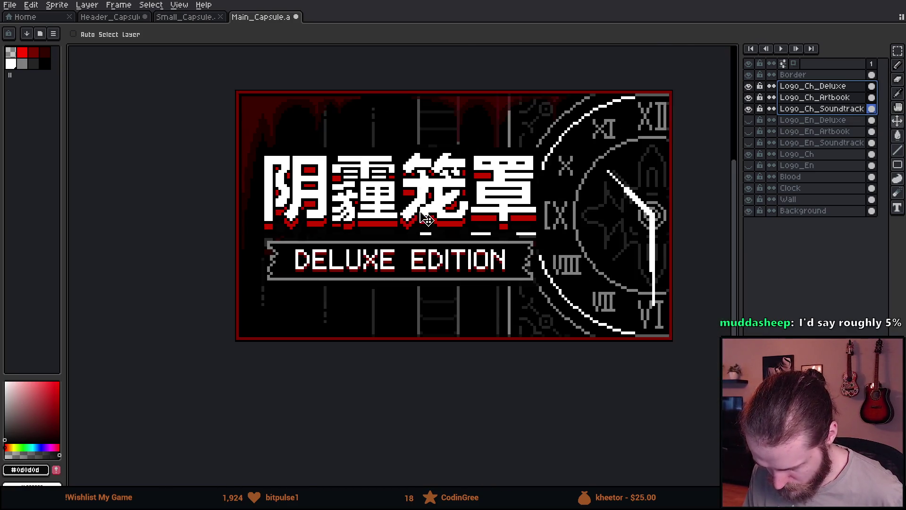